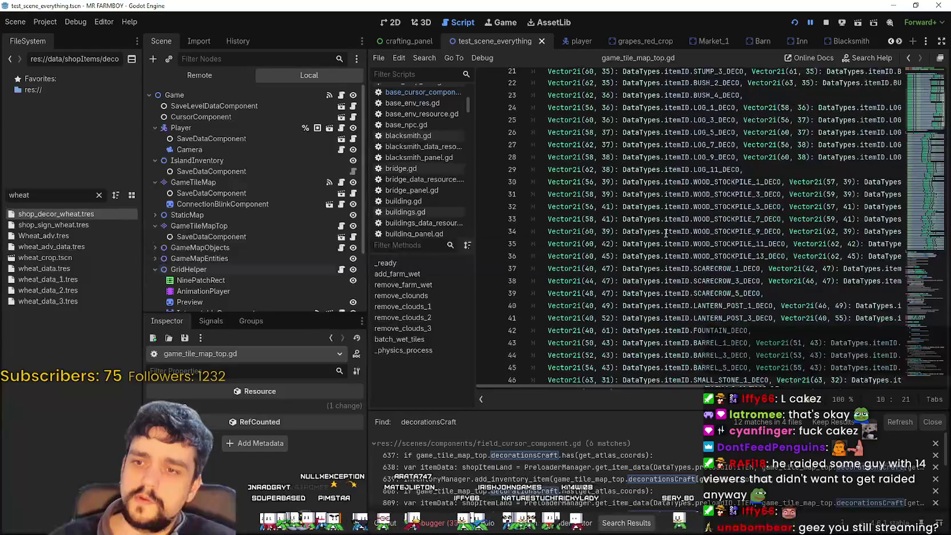
# Find and select the WHEAT entry on line 48 of the decorationsCraft list.
pyautogui.scroll(-8, 662, 235)
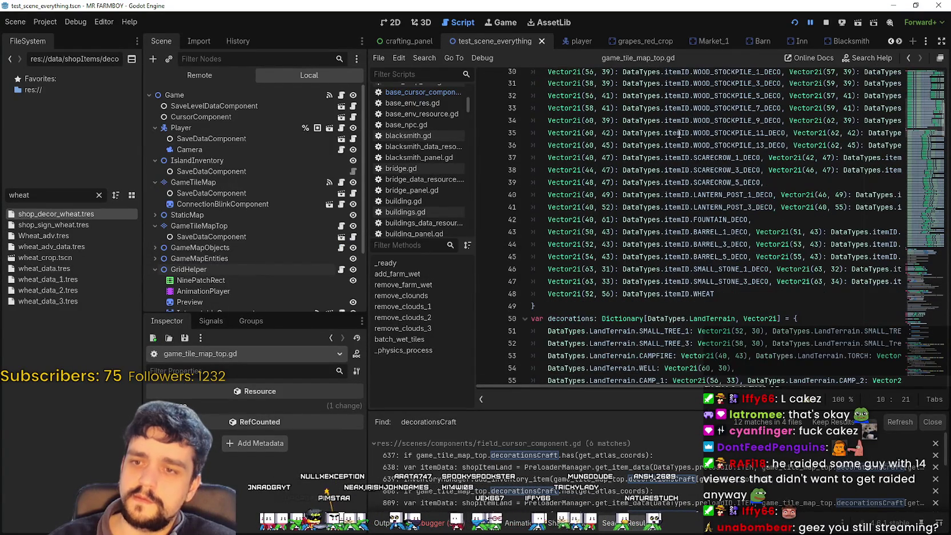
pyautogui.moveTo(743, 118)
pyautogui.mouseDown()
pyautogui.moveTo(812, 240)
pyautogui.moveTo(823, 316)
pyautogui.mouseUp()
pyautogui.scroll(-6, 784, 258)
pyautogui.scroll(5, 779, 260)
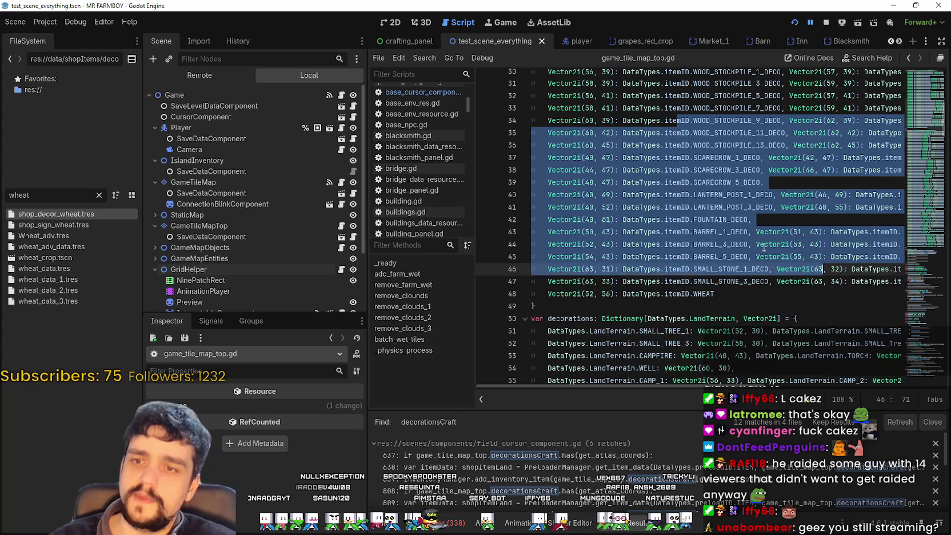
pyautogui.click(760, 231)
pyautogui.moveTo(715, 293); pyautogui.dragTo(545, 296)
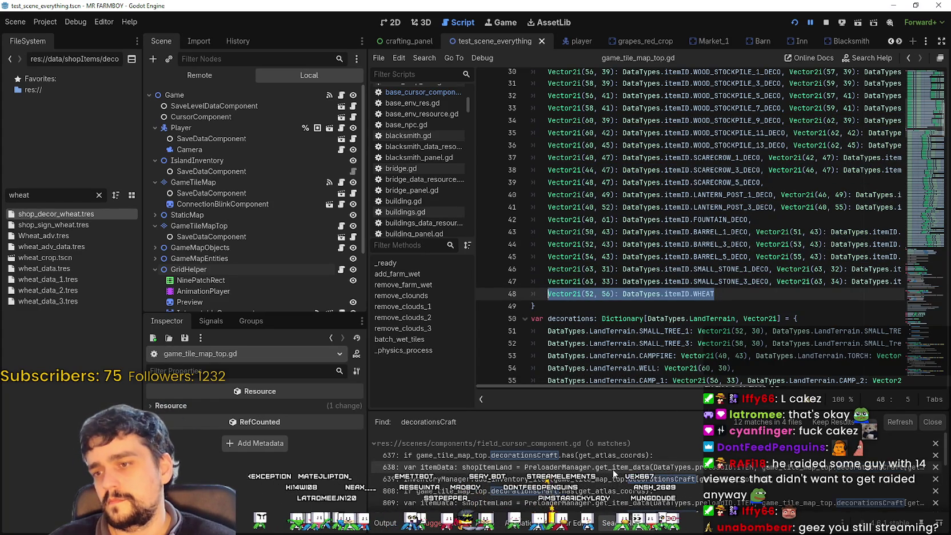
pyautogui.scroll(-1, 593, 457)
pyautogui.scroll(1, 593, 457)
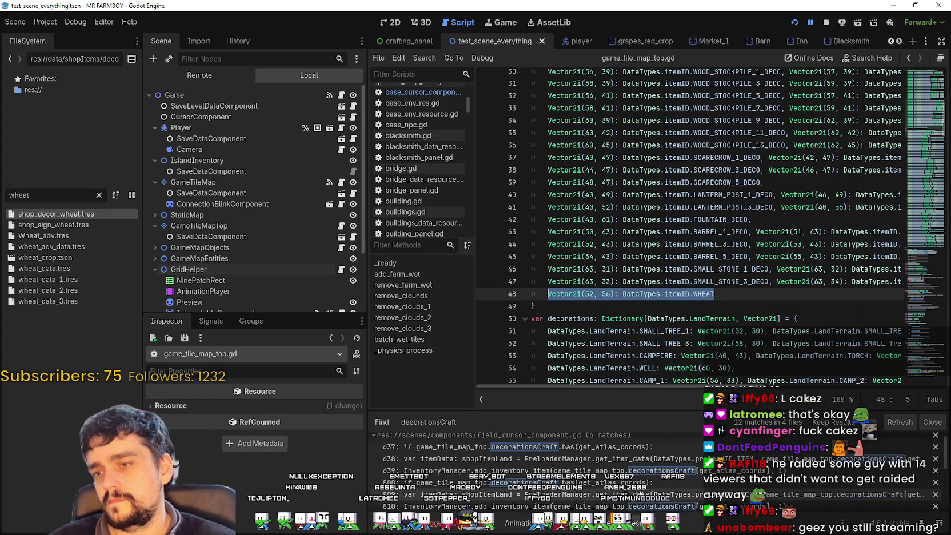
# Delete the WHEAT line, save game_tile_map_top.gd, and jump back to field_cursor_component.gd.
pyautogui.scroll(-3, 629, 456)
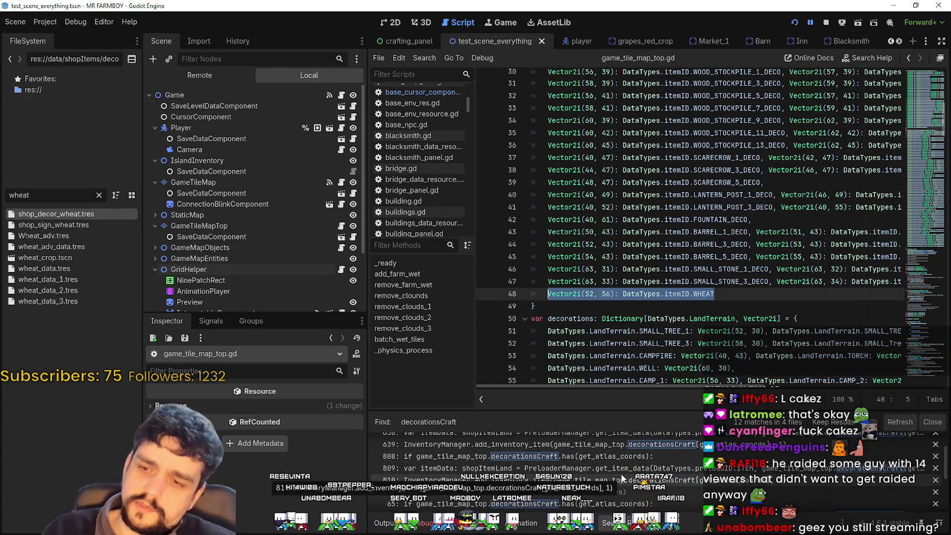
pyautogui.scroll(-2, 620, 473)
pyautogui.scroll(-1, 614, 450)
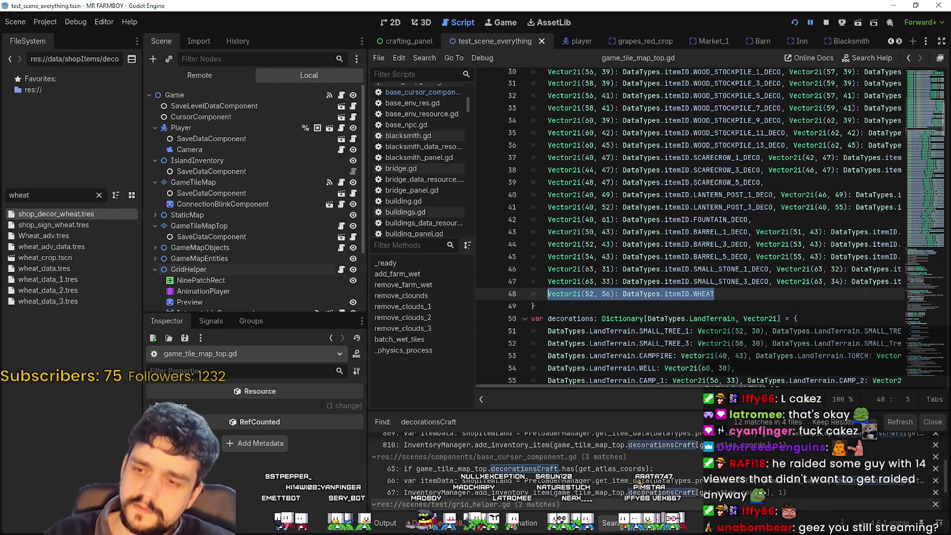
pyautogui.scroll(-3, 781, 491)
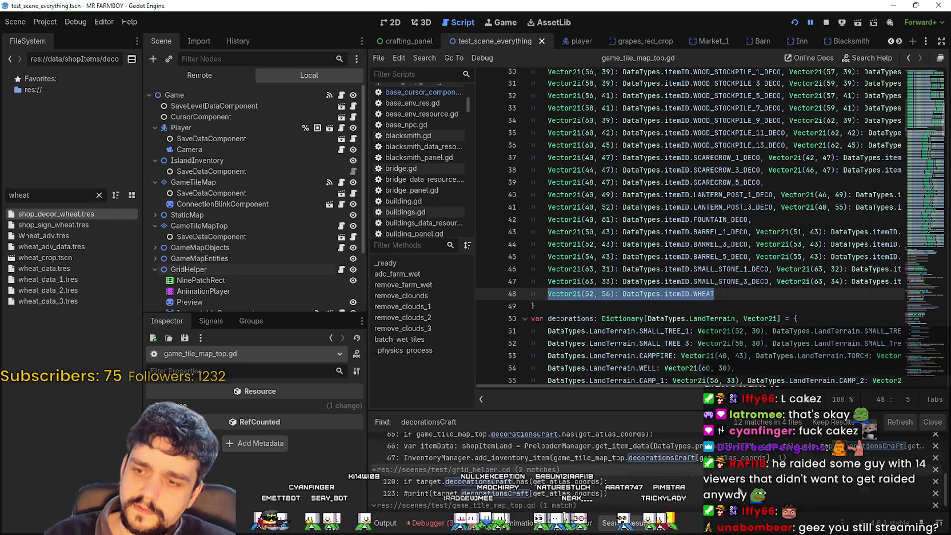
pyautogui.scroll(-2, 743, 495)
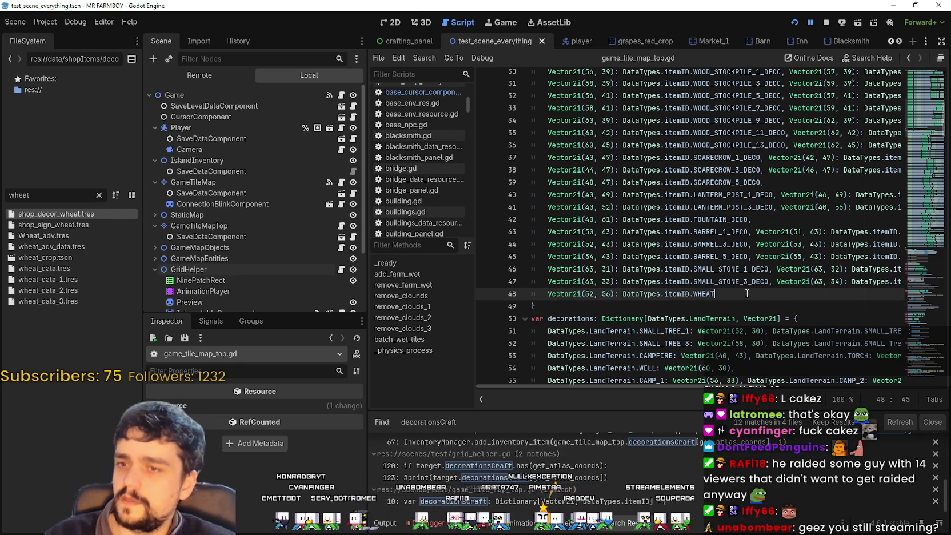
pyautogui.moveTo(714, 293); pyautogui.dragTo(529, 293)
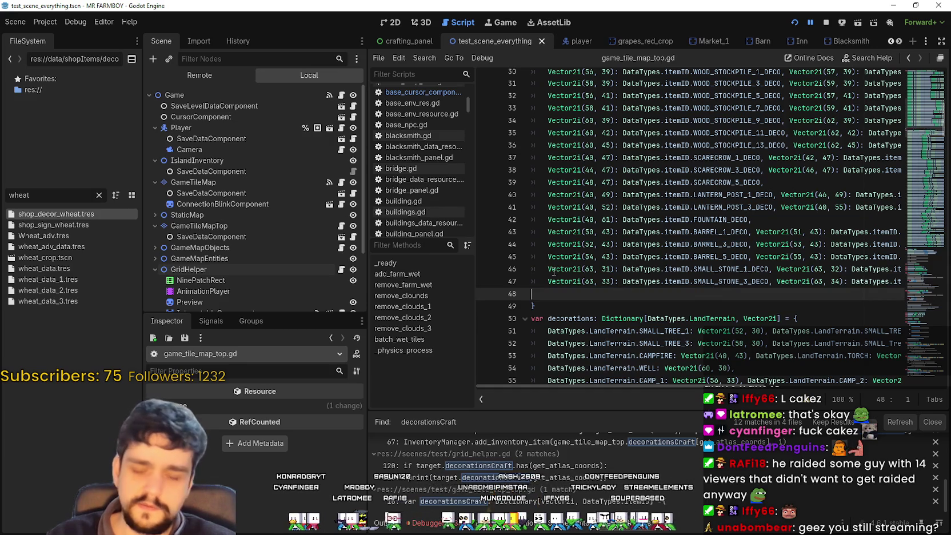
pyautogui.press('BackSpace')
pyautogui.press('BackSpace')
pyautogui.press('BackSpace')
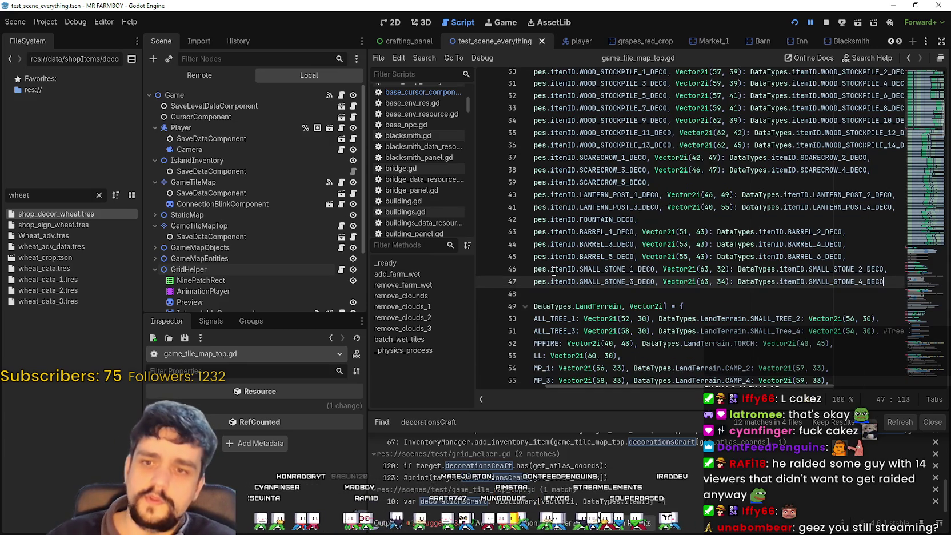
pyautogui.hotkey('ctrl', 's')
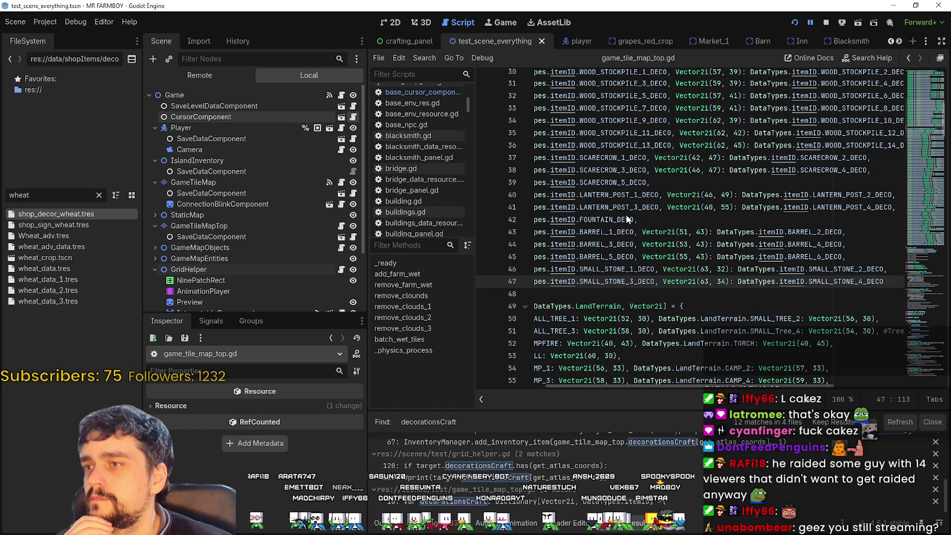
pyautogui.hotkey('alt', 'Left')
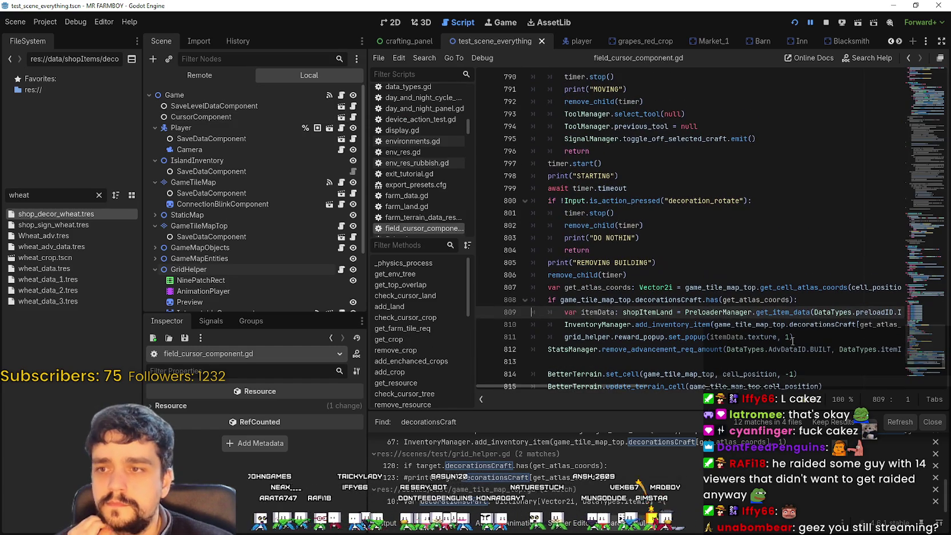
# Inspect the decorationsCraft removal block on lines 808–811, then switch to the running game.
pyautogui.scroll(1, 585, 301)
pyautogui.scroll(-1, 586, 301)
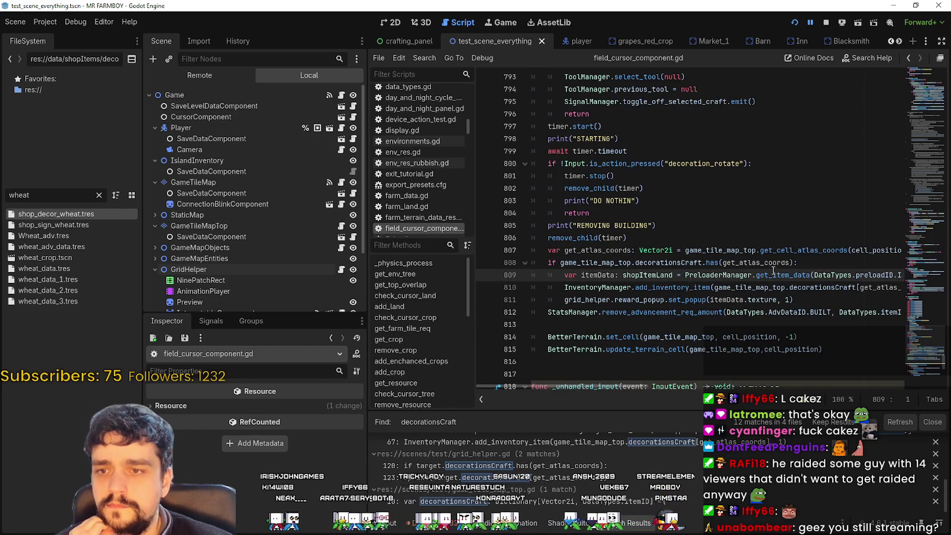
pyautogui.moveTo(798, 262); pyautogui.dragTo(540, 264)
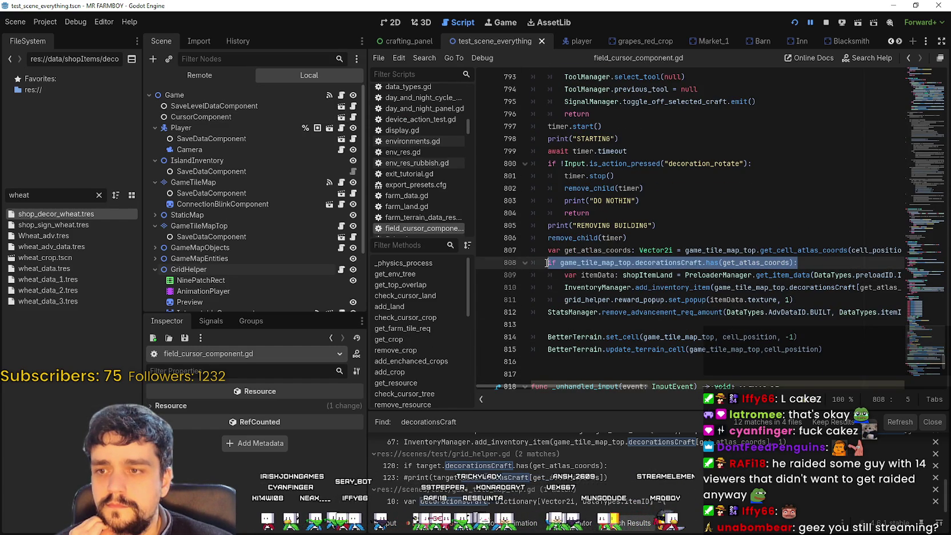
pyautogui.scroll(-1, 629, 293)
pyautogui.click(656, 288)
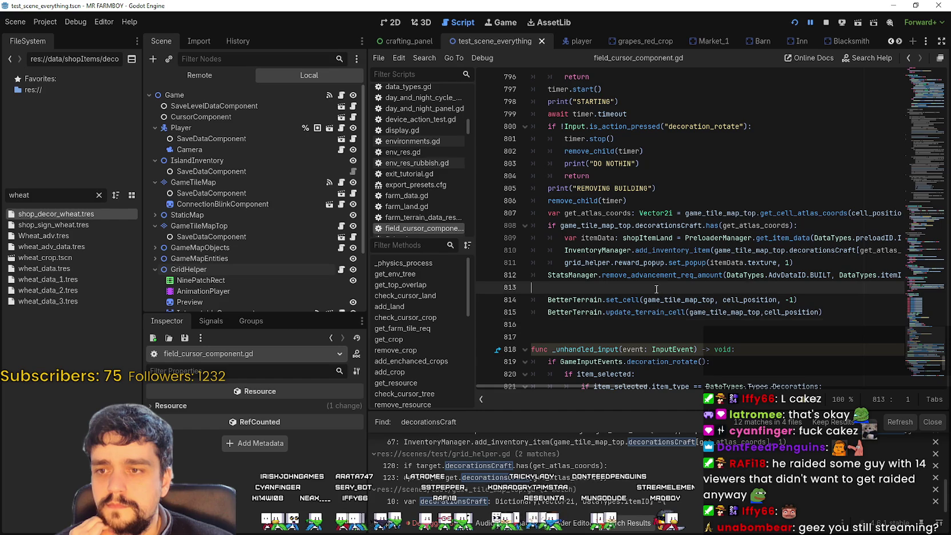
pyautogui.moveTo(809, 260)
pyautogui.mouseDown()
pyautogui.moveTo(657, 248)
pyautogui.moveTo(522, 225)
pyautogui.mouseUp()
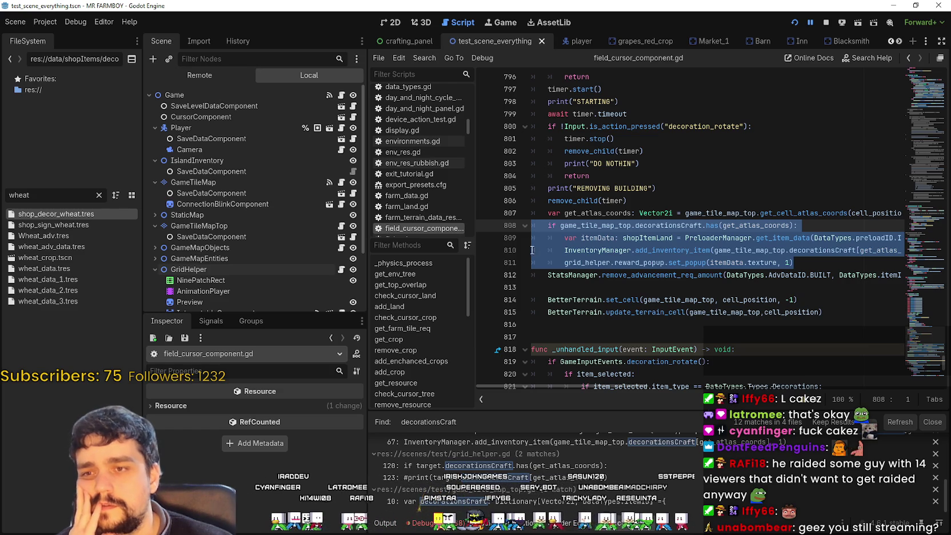
pyautogui.click(594, 238)
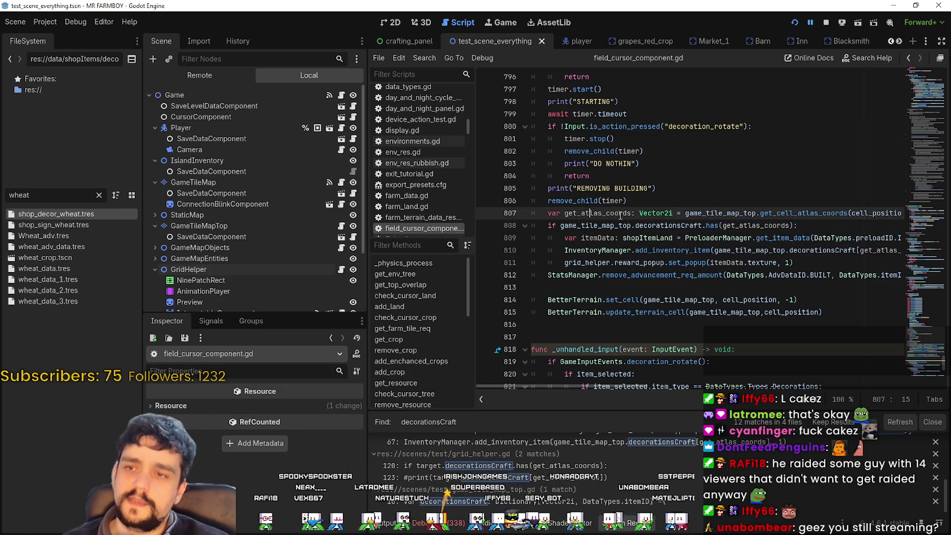
pyautogui.click(684, 200)
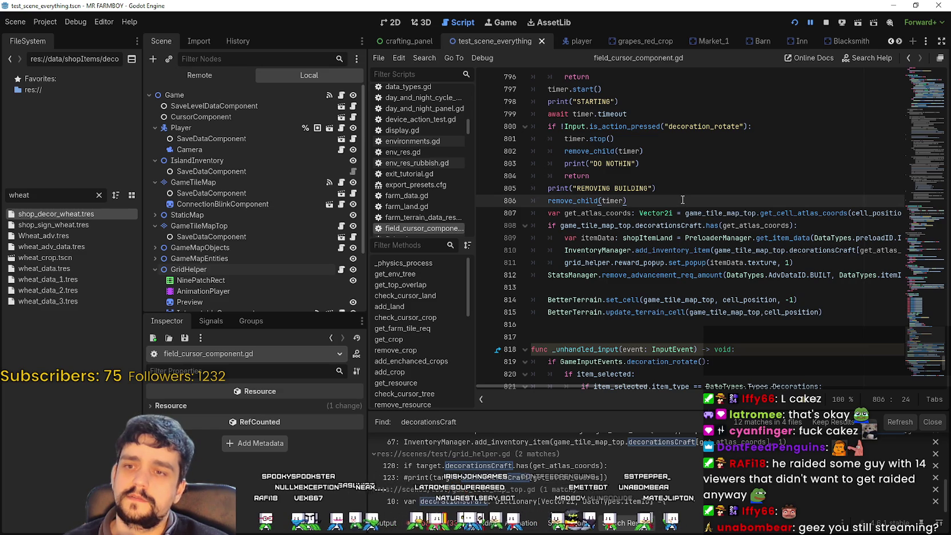
pyautogui.click(594, 284)
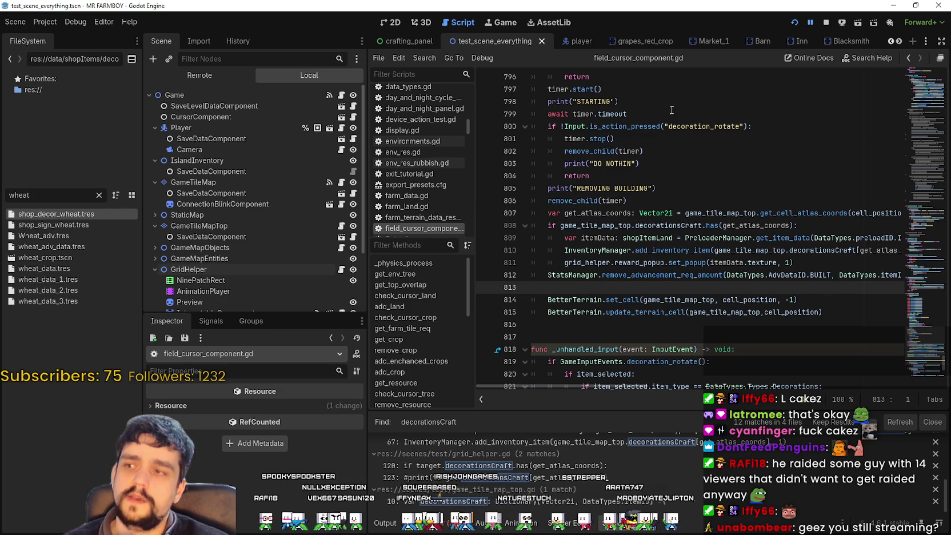
pyautogui.hotkey('alt', 'Tab')
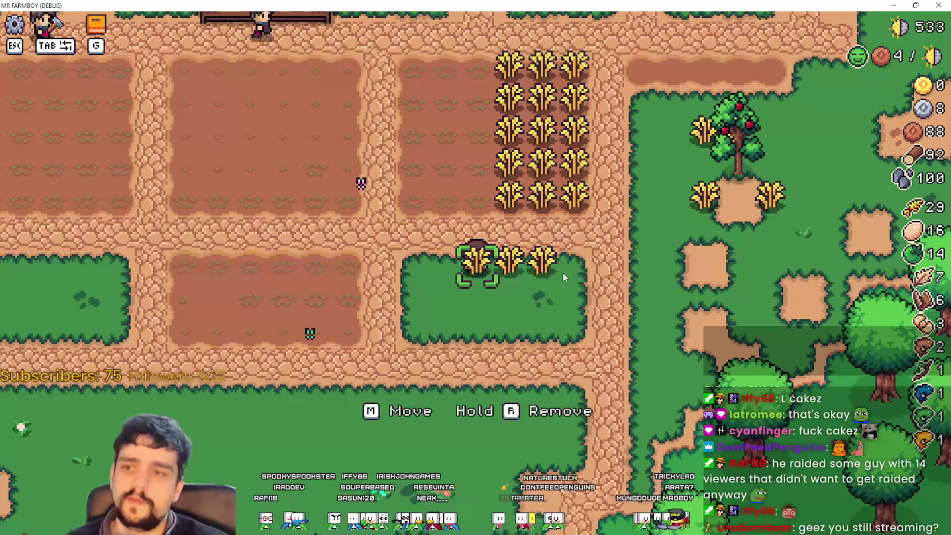
# Walk the farmer to the apple tree and try removing the adjacent wheat with R.
pyautogui.hotkey('alt', 'Tab')
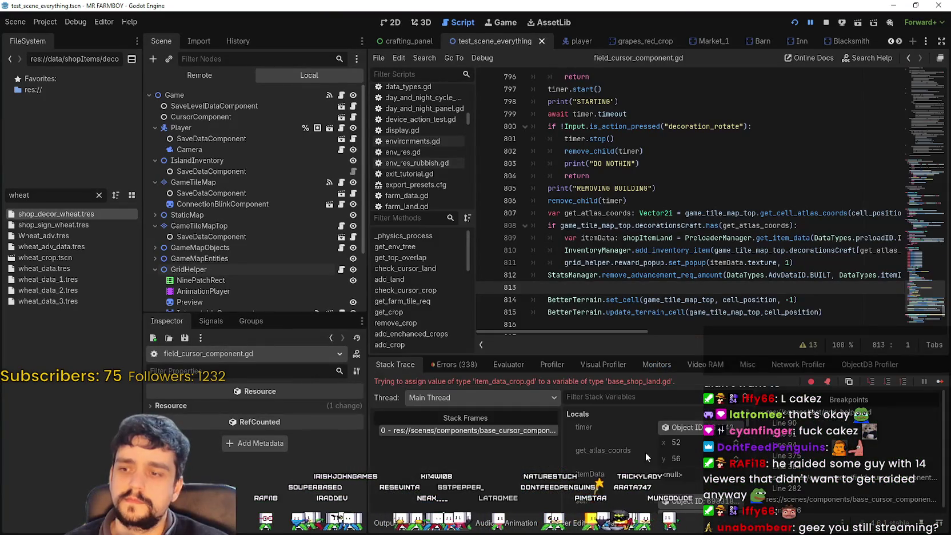
pyautogui.hotkey('alt', 'Tab')
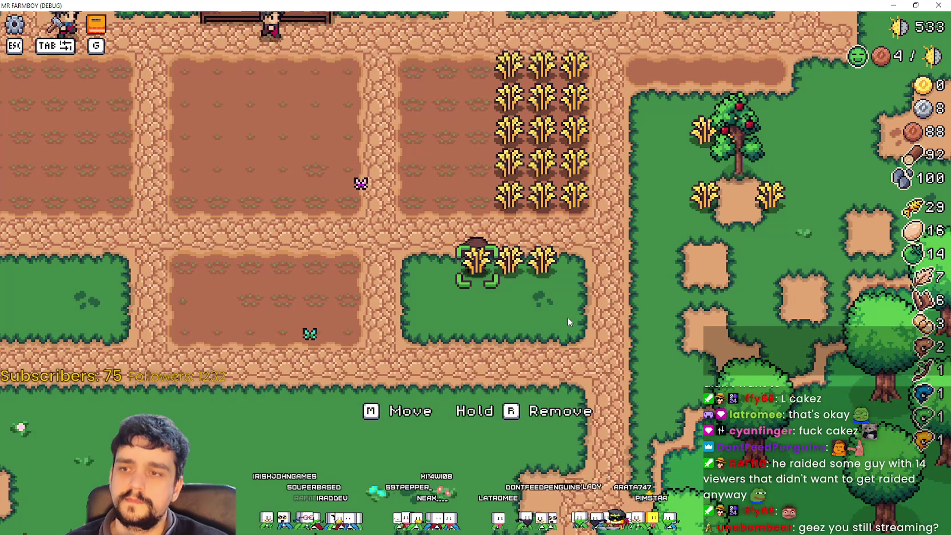
pyautogui.press('d')
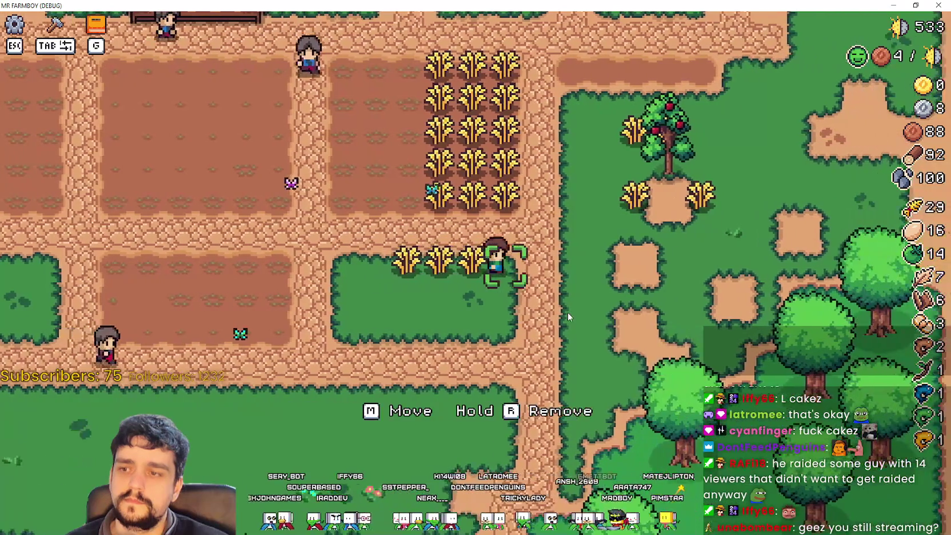
pyautogui.press('w')
pyautogui.press('d')
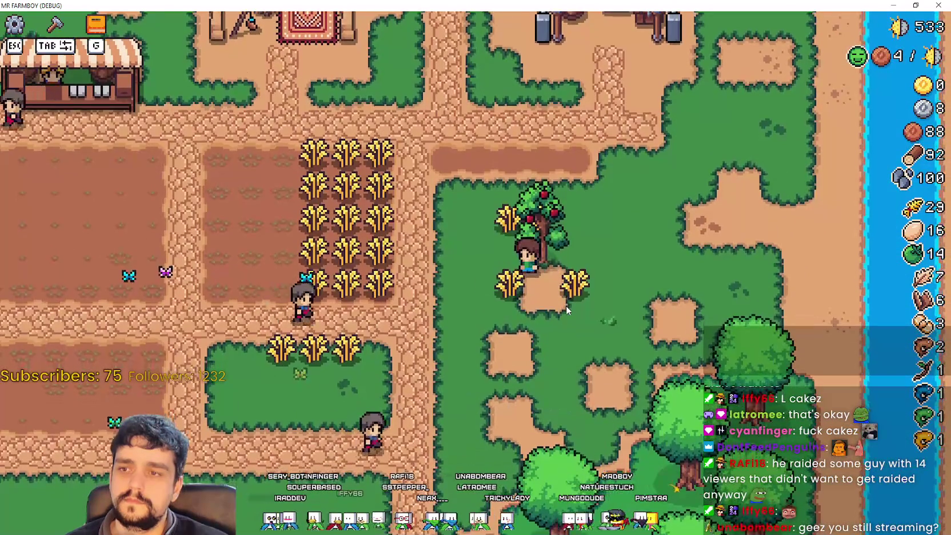
pyautogui.press('d')
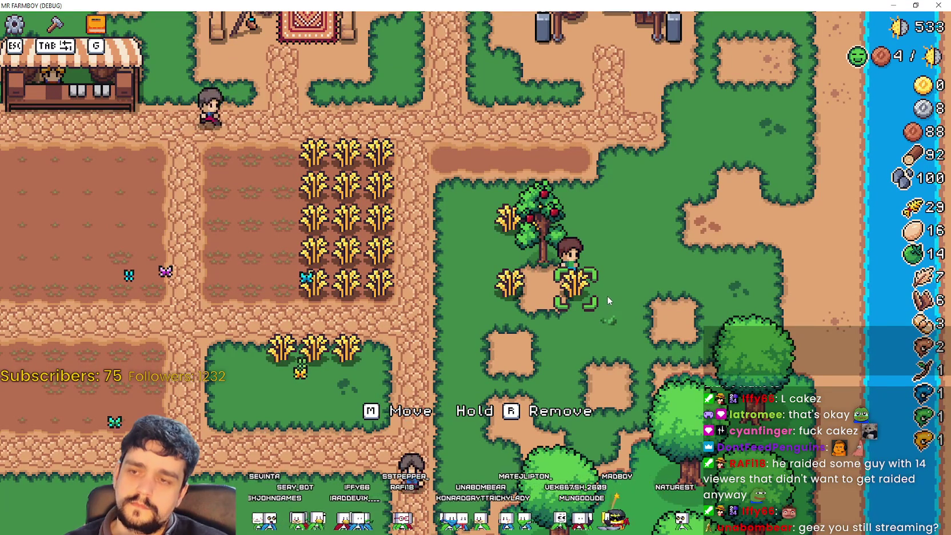
pyautogui.press('r')
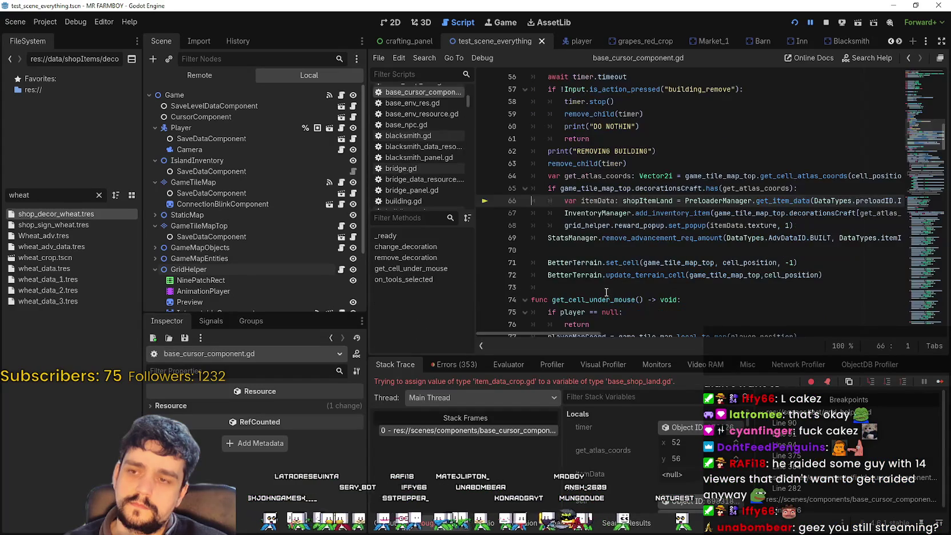
# Stop the crashed debug session and relaunch MR FARMBOY with F5.
pyautogui.click(826, 21)
pyautogui.press('F5')
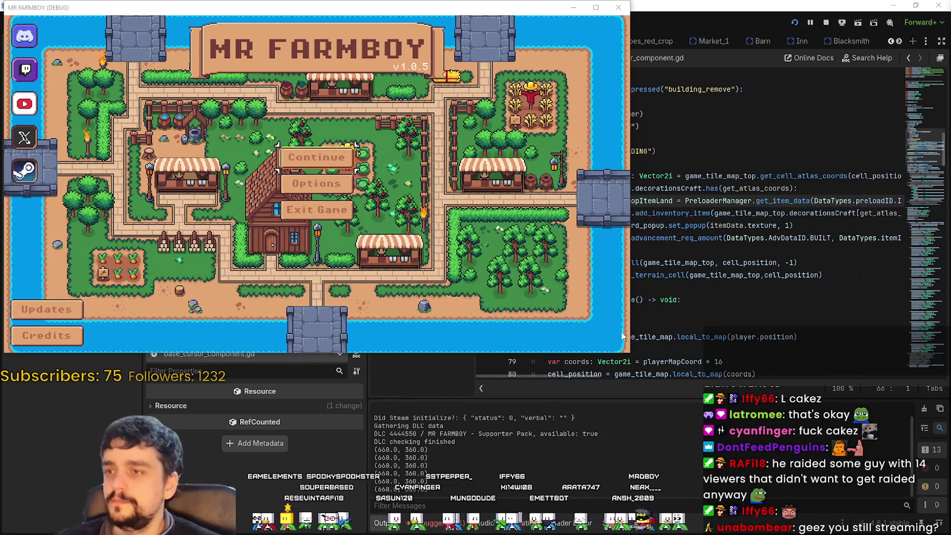
# Load the Save 4 game from the title menu.
pyautogui.click(309, 157)
pyautogui.scroll(-4, 343, 171)
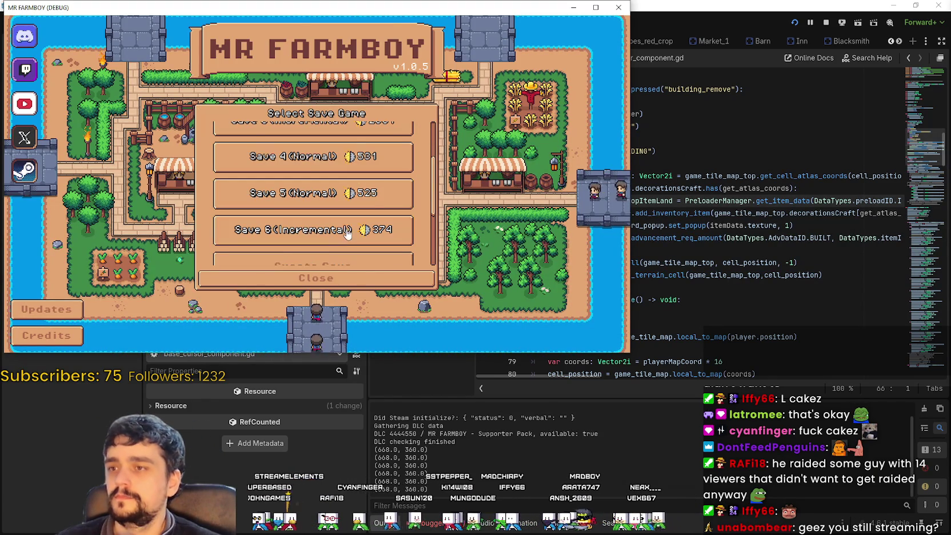
pyautogui.click(346, 156)
pyautogui.click(284, 157)
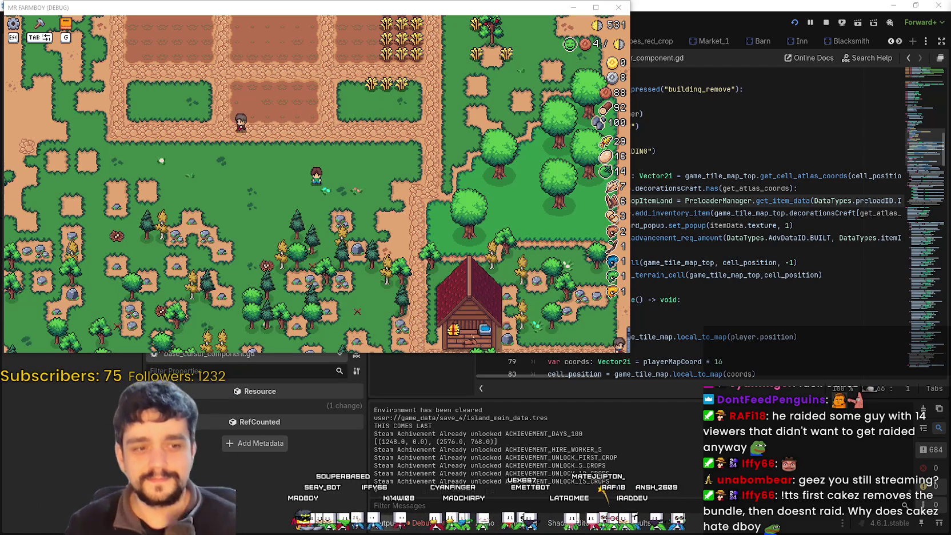
# Maximize the game window and walk the farmer around the wheat patch and apple tree.
pyautogui.click(596, 7)
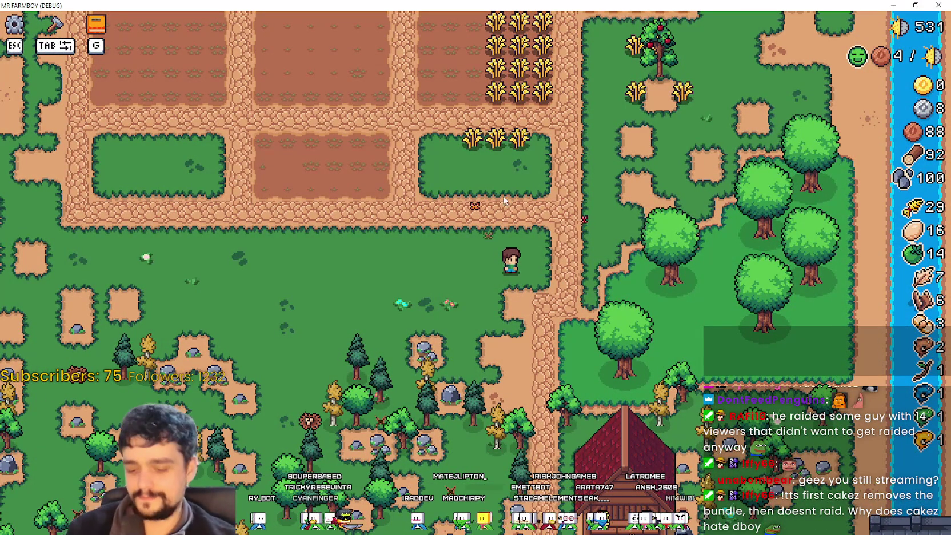
pyautogui.press('w')
pyautogui.press('a')
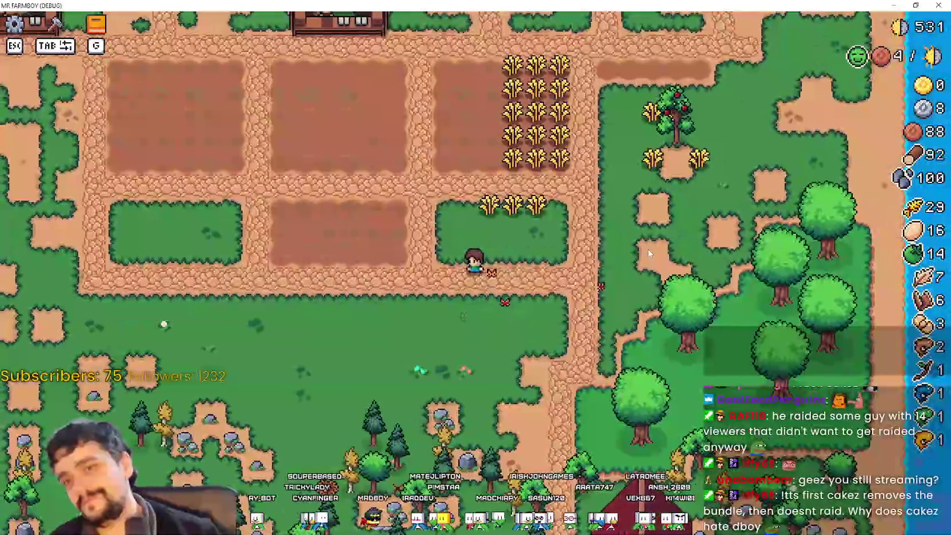
pyautogui.press('w')
pyautogui.scroll(2, 601, 288)
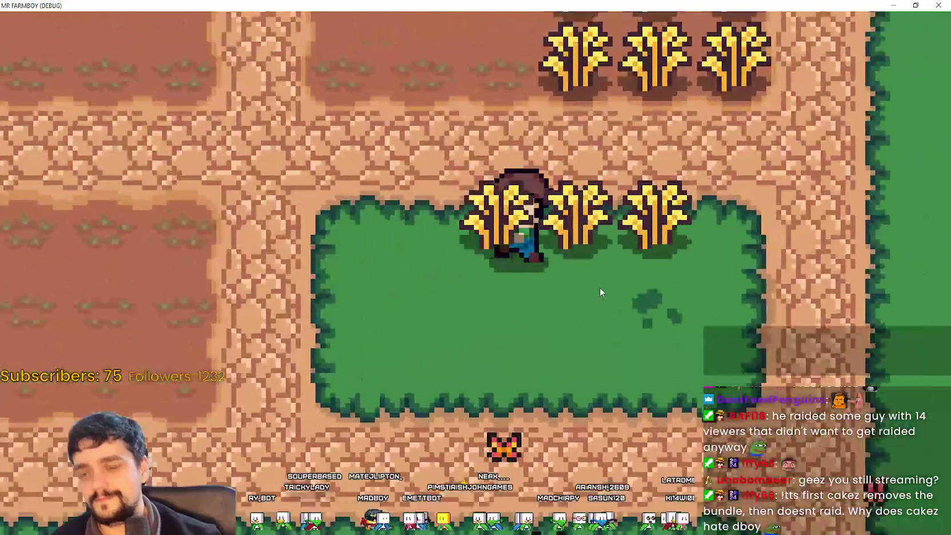
pyautogui.scroll(-3, 599, 292)
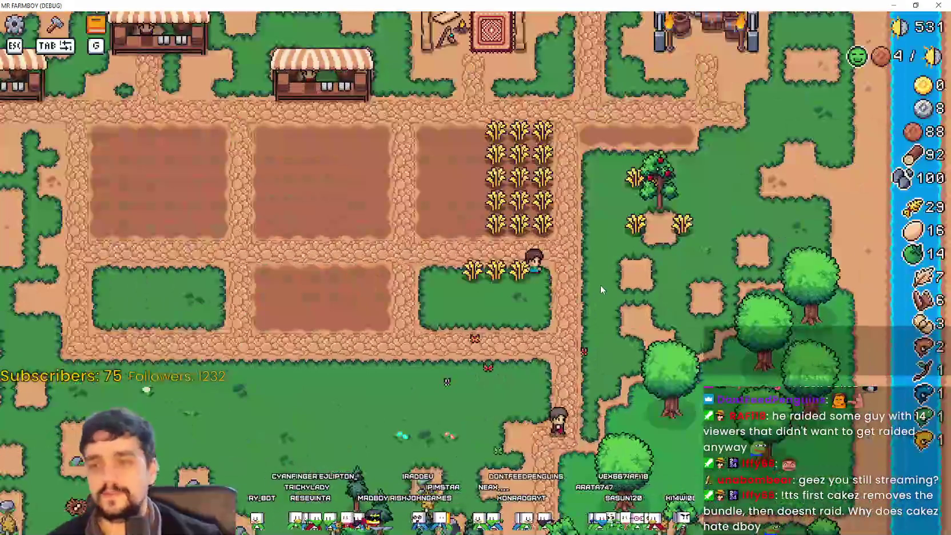
pyautogui.press('a')
pyautogui.press('w')
pyautogui.press('d')
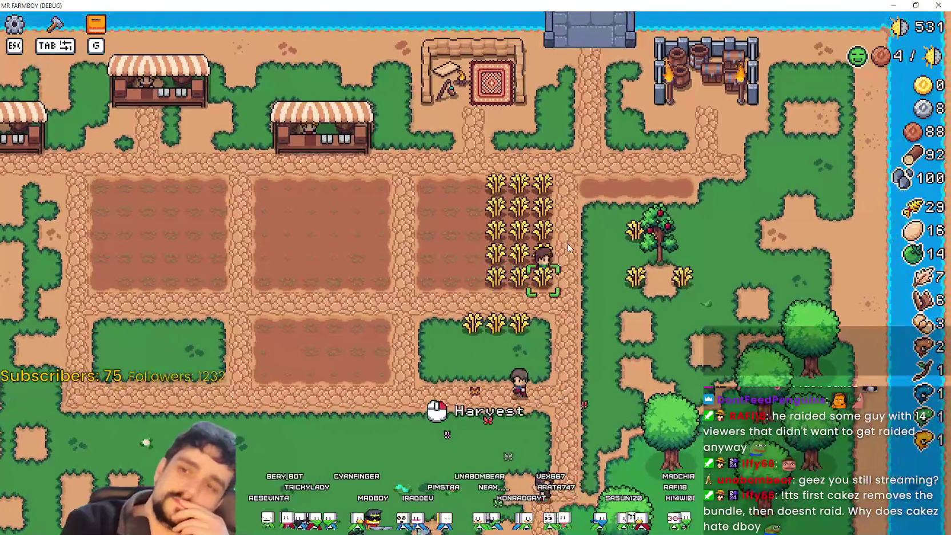
pyautogui.press('s')
pyautogui.press('a')
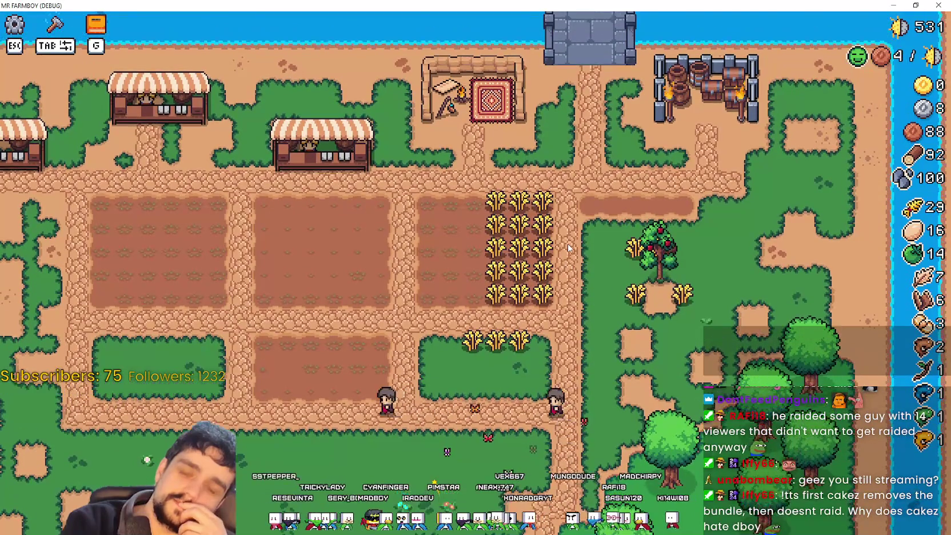
pyautogui.press('w')
pyautogui.press('d')
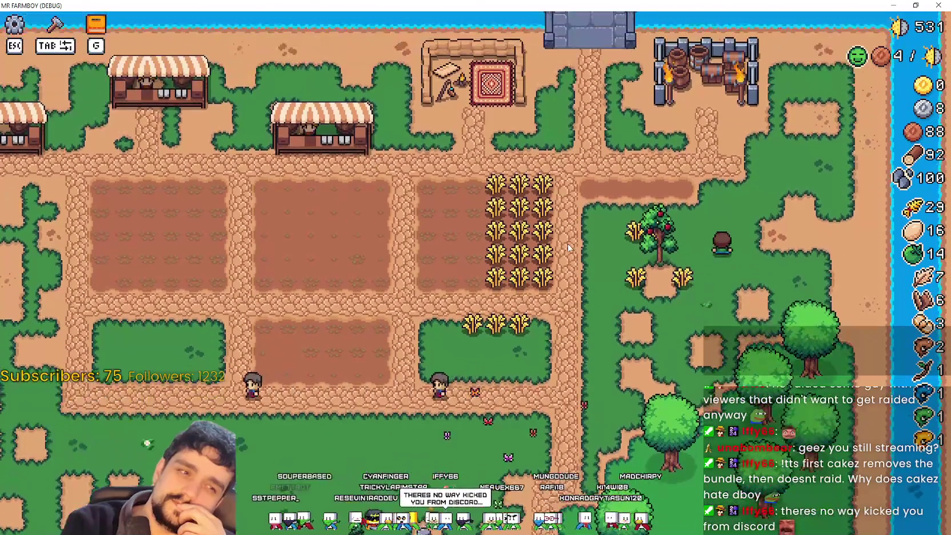
pyautogui.press('s')
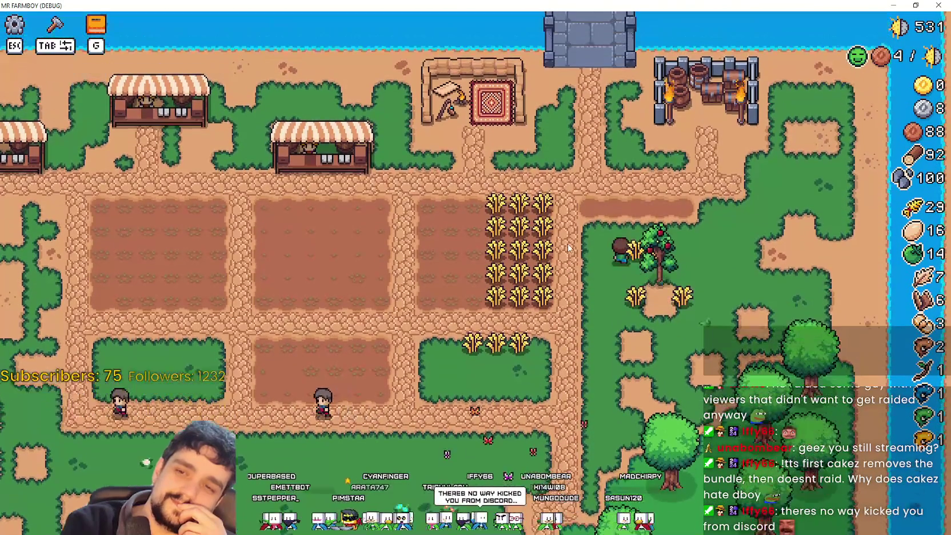
pyautogui.press('s')
pyautogui.press('a')
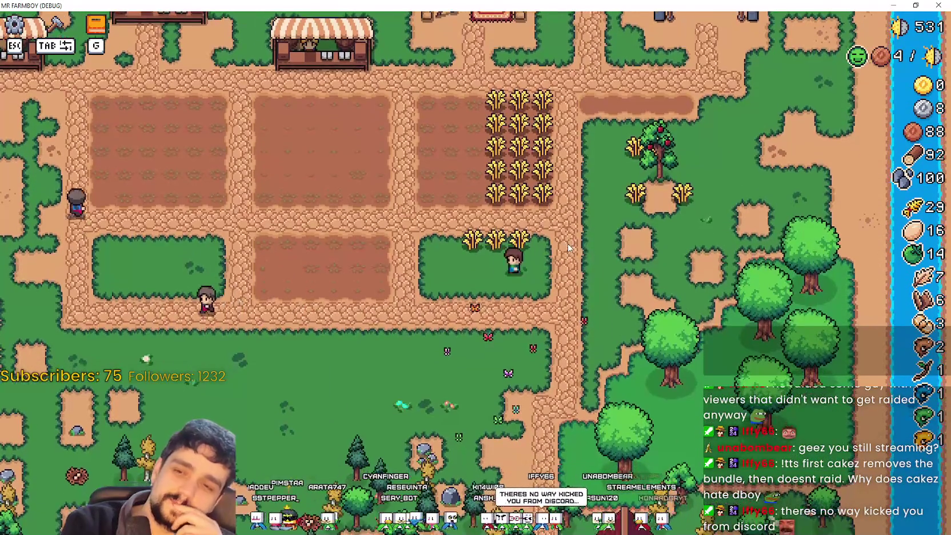
pyautogui.press('s')
# Check the Crafting decorations list, then return to the Godot editor.
pyautogui.press('Tab')
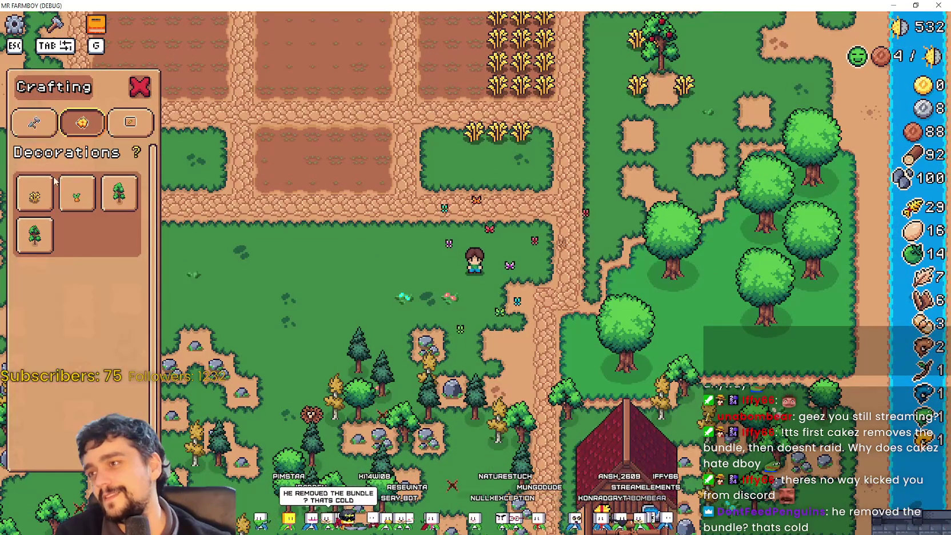
pyautogui.press('Tab')
pyautogui.press('w')
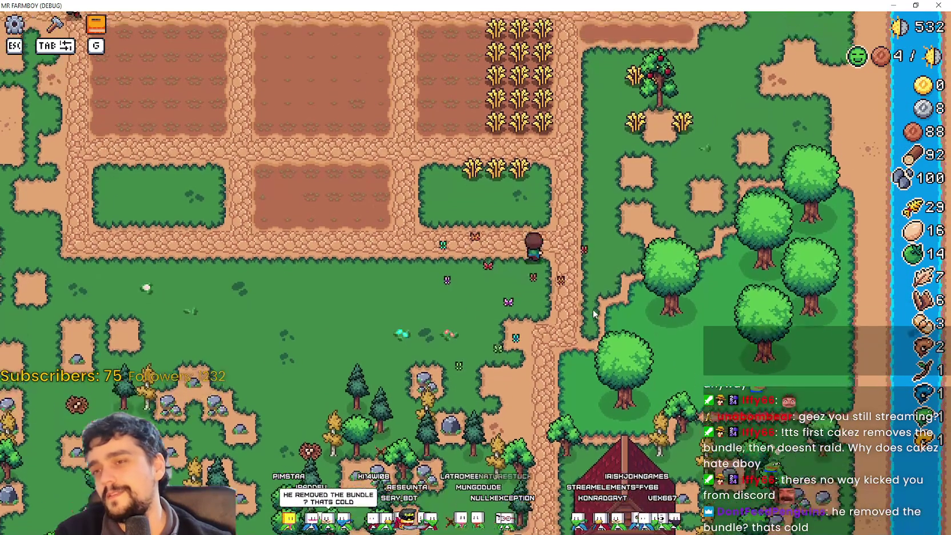
pyautogui.scroll(2, 592, 310)
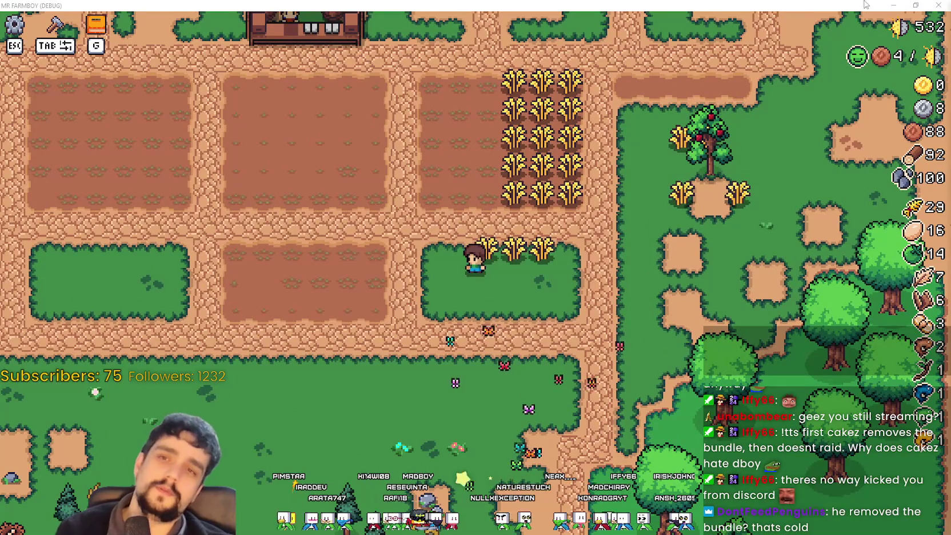
pyautogui.hotkey('alt', 'Tab')
# Open grid_helper.gd through the GridHelper node's script icon in the Scene tree.
pyautogui.click(705, 250)
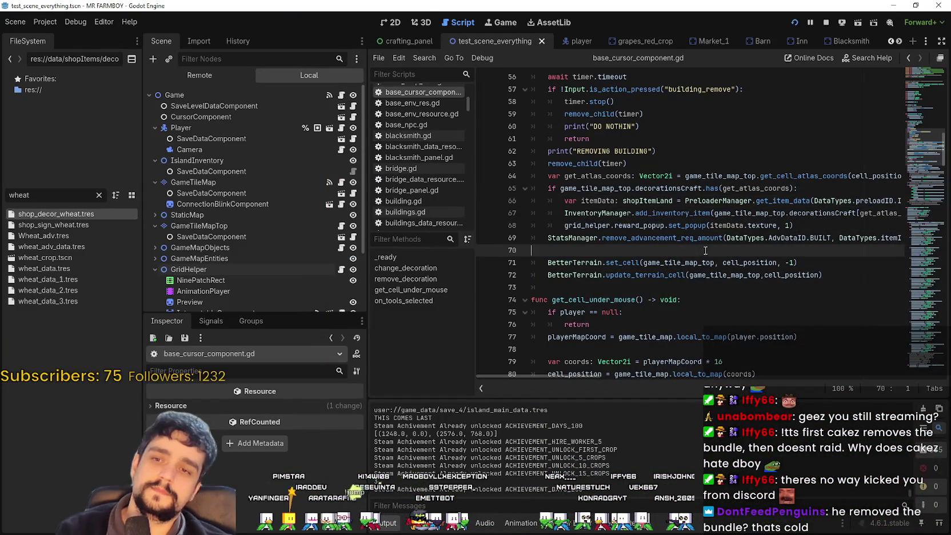
pyautogui.moveTo(695, 262)
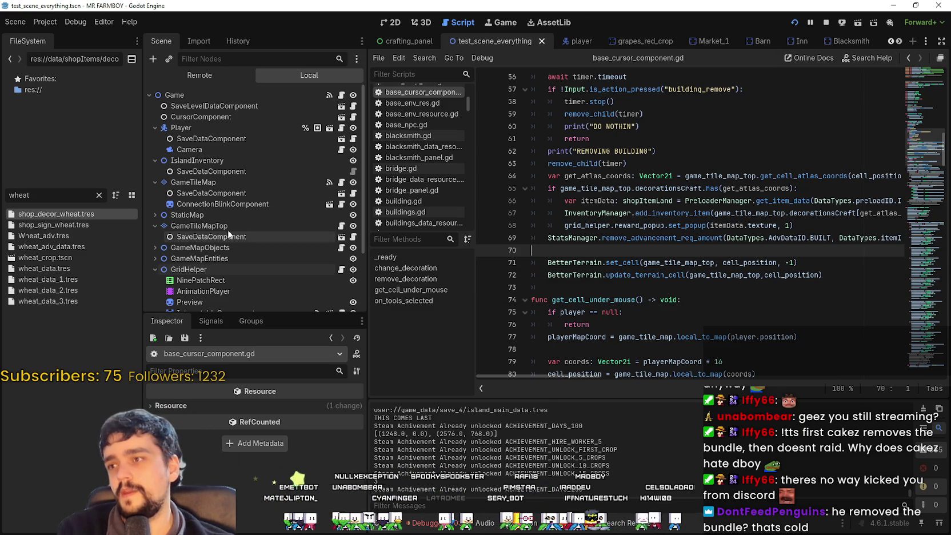
pyautogui.click(353, 269)
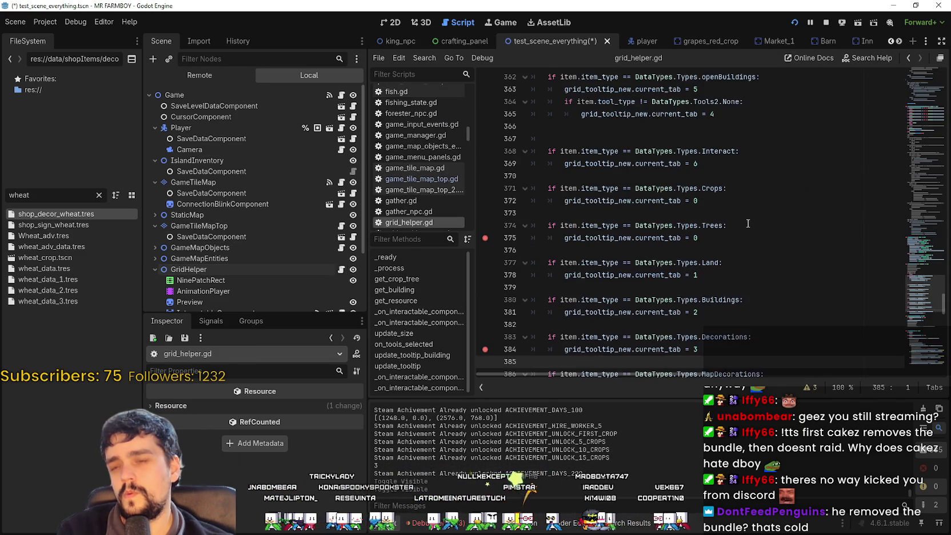
# Scroll grid_helper.gd to lines 101–125, where GameTileMapTop cells are handled.
pyautogui.scroll(5, 928, 275)
pyautogui.moveTo(928, 276)
pyautogui.mouseDown()
pyautogui.moveTo(924, 117)
pyautogui.moveTo(902, 200)
pyautogui.moveTo(909, 261)
pyautogui.moveTo(913, 209)
pyautogui.moveTo(912, 308)
pyautogui.moveTo(914, 122)
pyautogui.mouseUp()
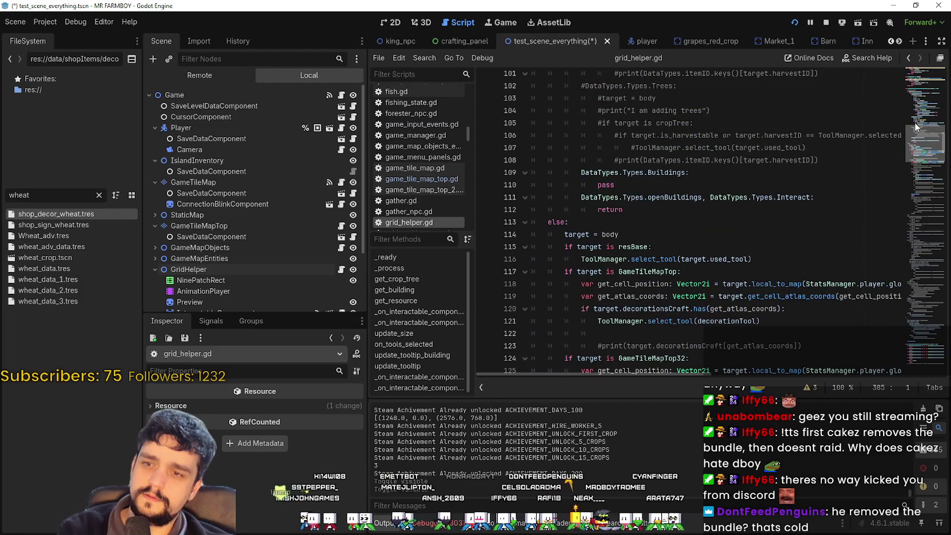
# Review the decorationsCraft check on lines 117–121, highlighting uses of get_atlas_coords and decorationsCraft.
pyautogui.scroll(-3, 703, 301)
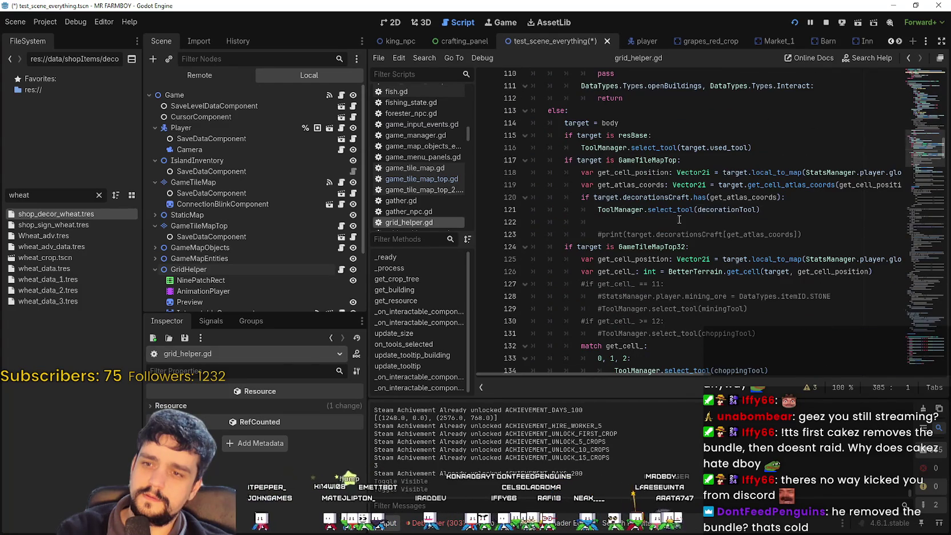
pyautogui.moveTo(763, 210); pyautogui.dragTo(533, 160)
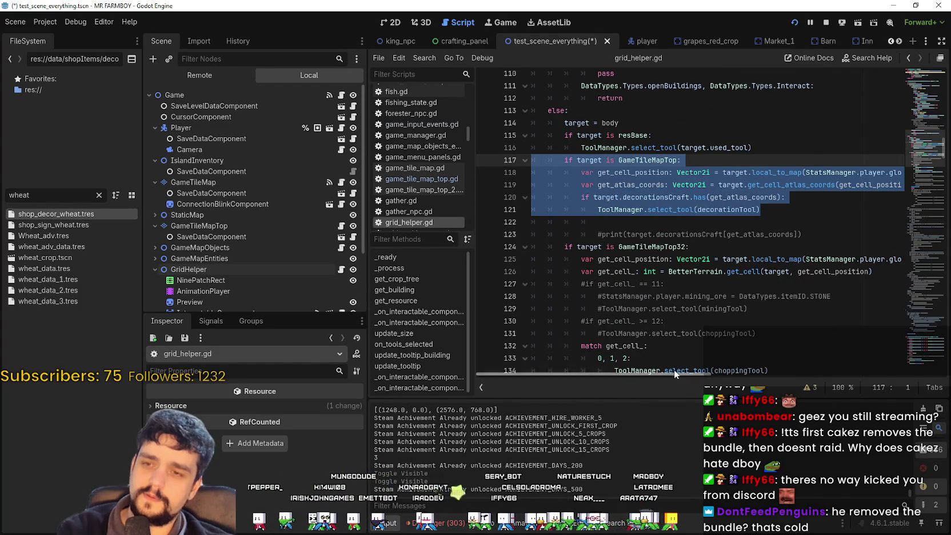
pyautogui.moveTo(762, 210)
pyautogui.mouseDown()
pyautogui.moveTo(534, 209)
pyautogui.moveTo(532, 197)
pyautogui.mouseUp()
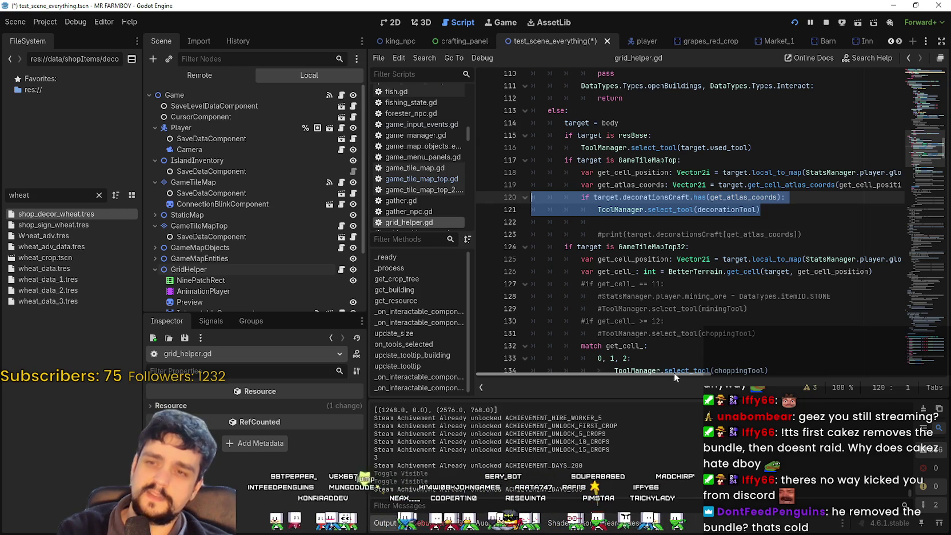
pyautogui.click(633, 221)
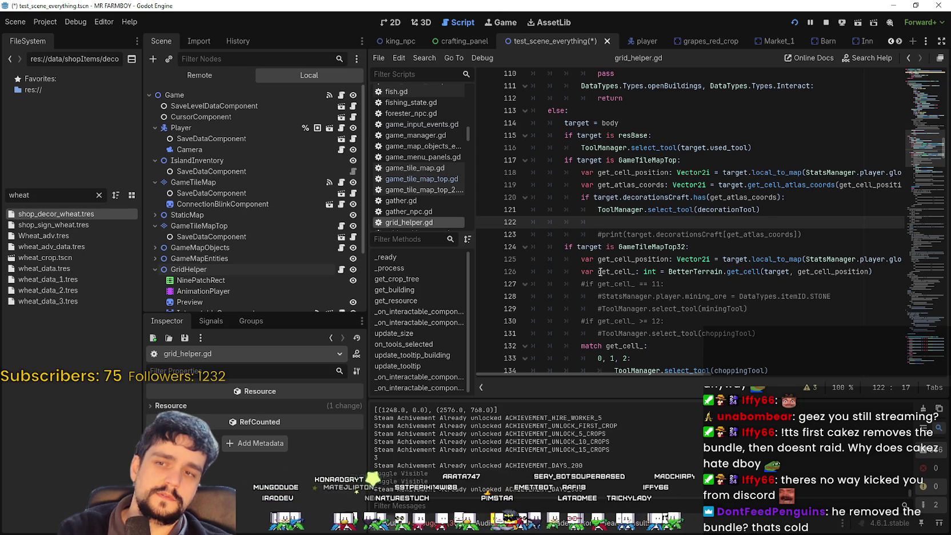
pyautogui.doubleClick(743, 197)
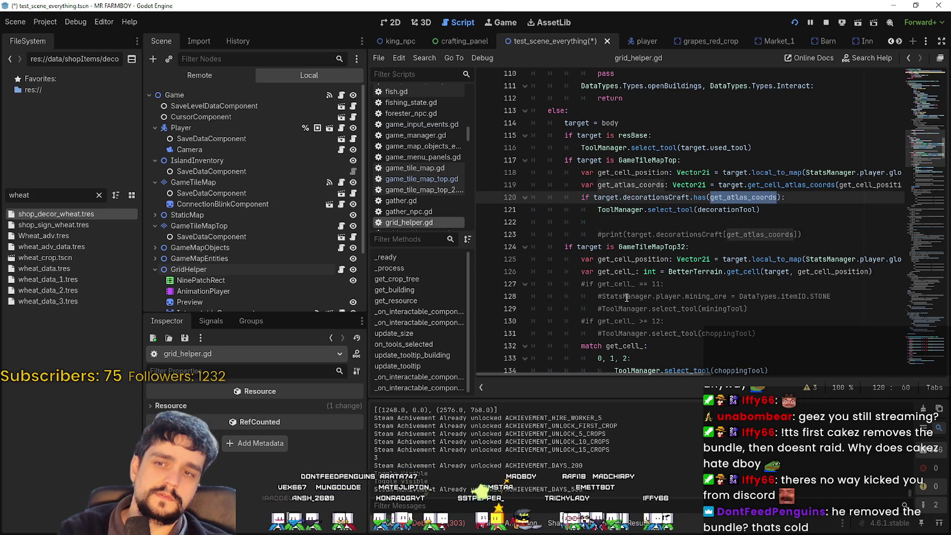
pyautogui.doubleClick(678, 197)
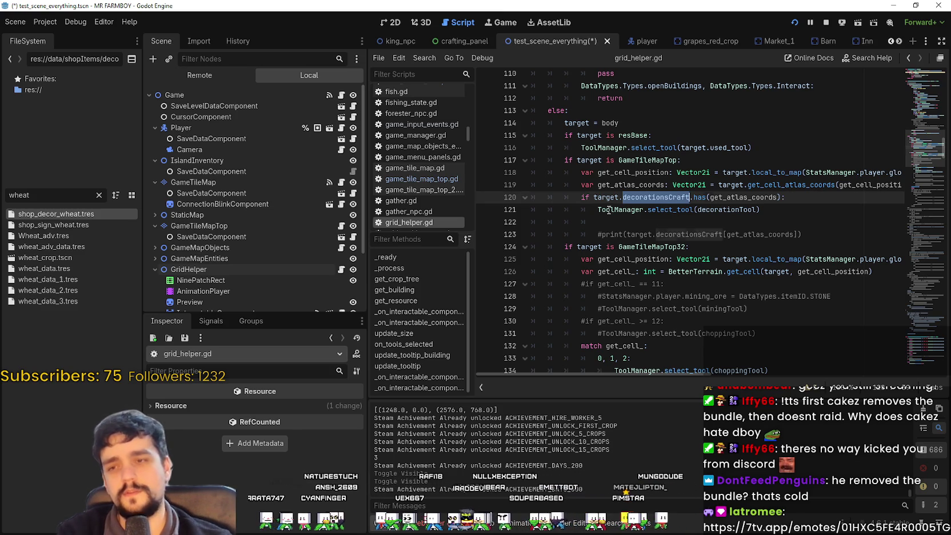
pyautogui.click(608, 222)
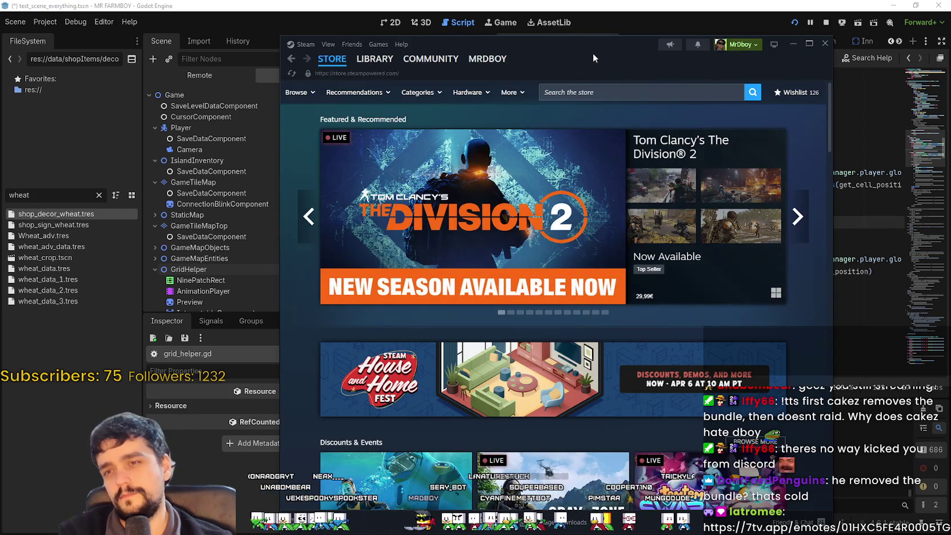
# Search the Steam store for 'Tangy td' and open its store page.
pyautogui.click(629, 91)
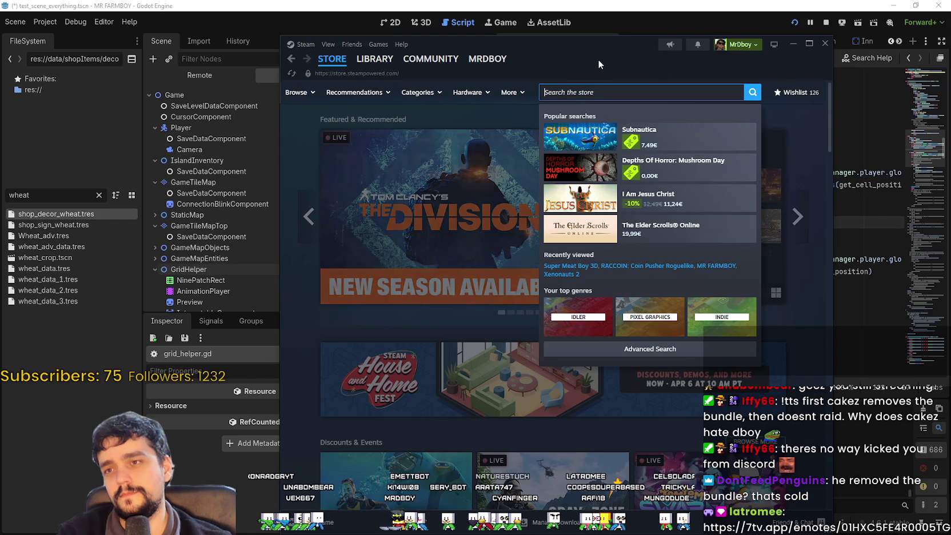
pyautogui.write('Tangy td')
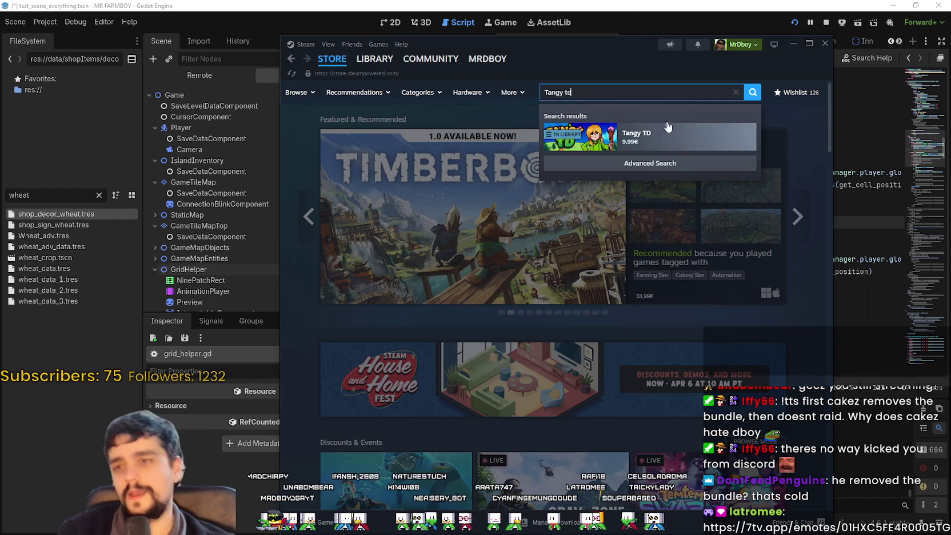
pyautogui.click(649, 137)
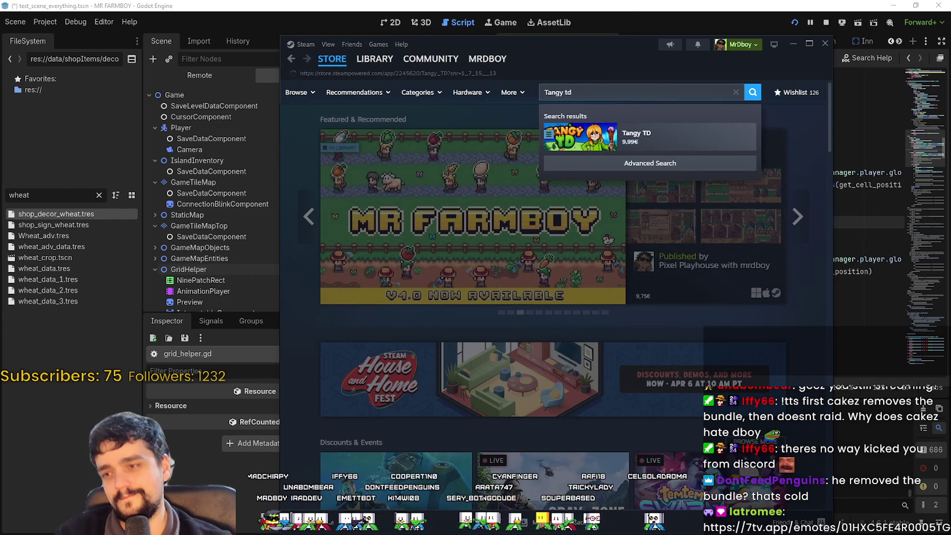
# Scroll to About This Game and expand the full description with READ MORE.
pyautogui.scroll(-10, 724, 281)
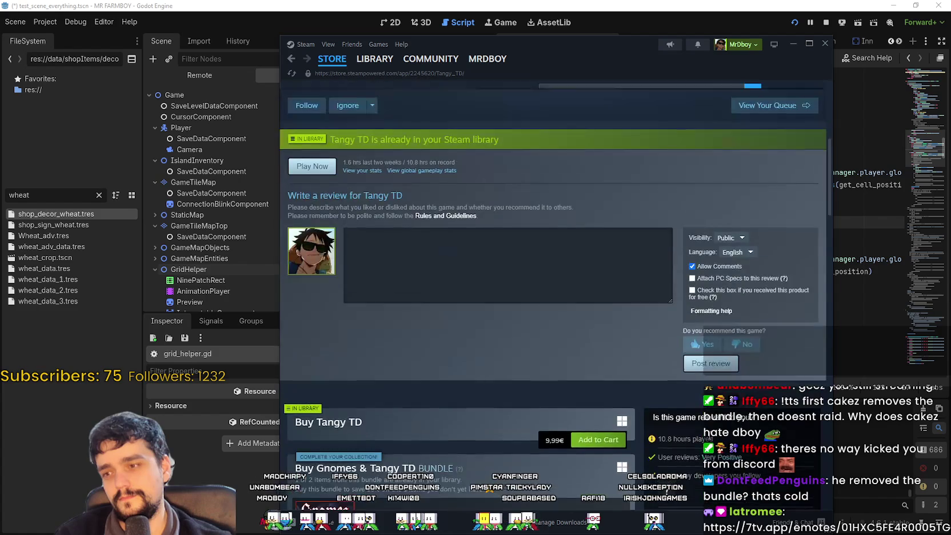
pyautogui.scroll(-2, 713, 430)
pyautogui.moveTo(709, 228)
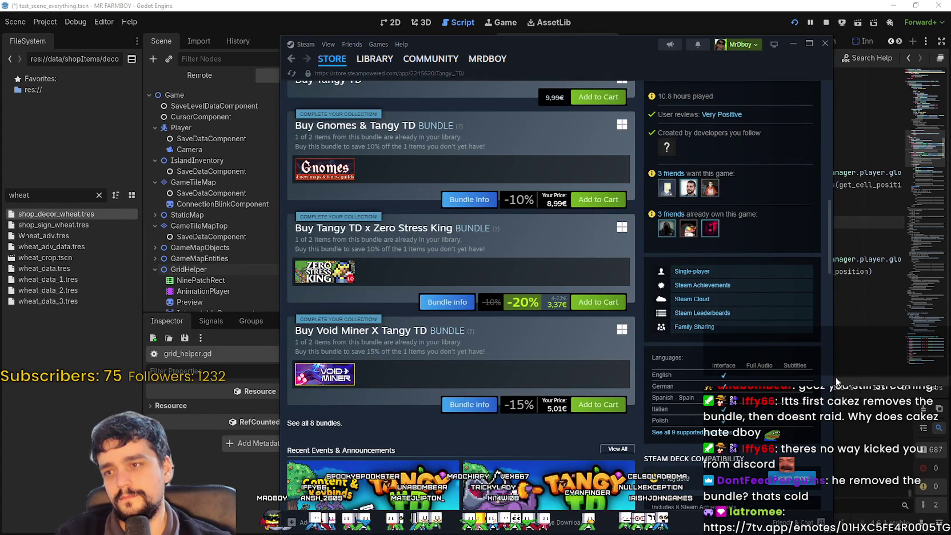
pyautogui.scroll(-1, 802, 356)
pyautogui.scroll(-1, 790, 351)
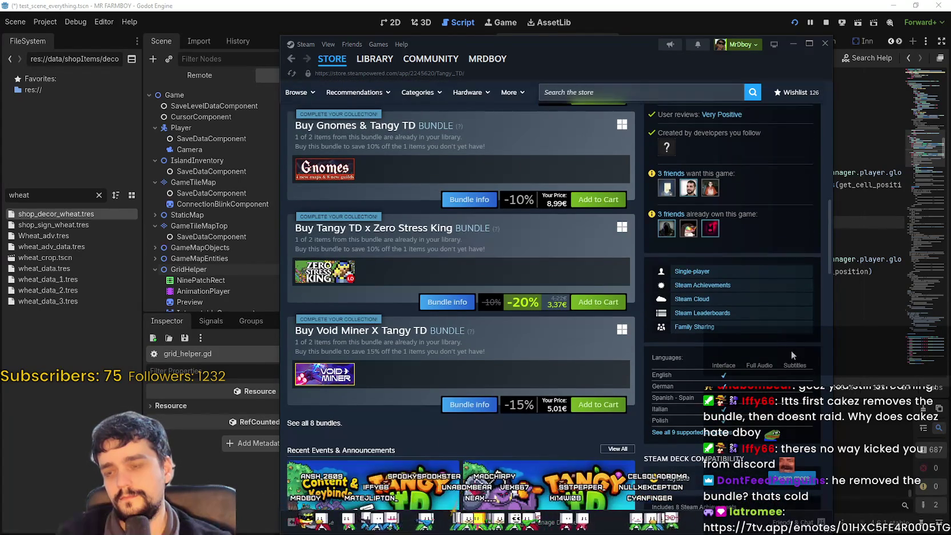
pyautogui.scroll(2, 791, 350)
pyautogui.scroll(-2, 791, 351)
pyautogui.scroll(2, 790, 351)
pyautogui.scroll(-5, 790, 351)
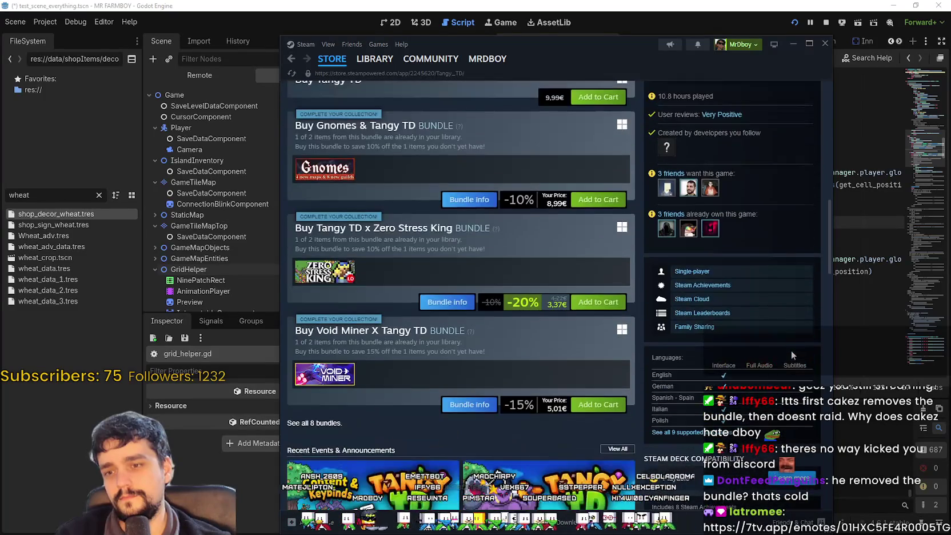
pyautogui.scroll(-15, 791, 351)
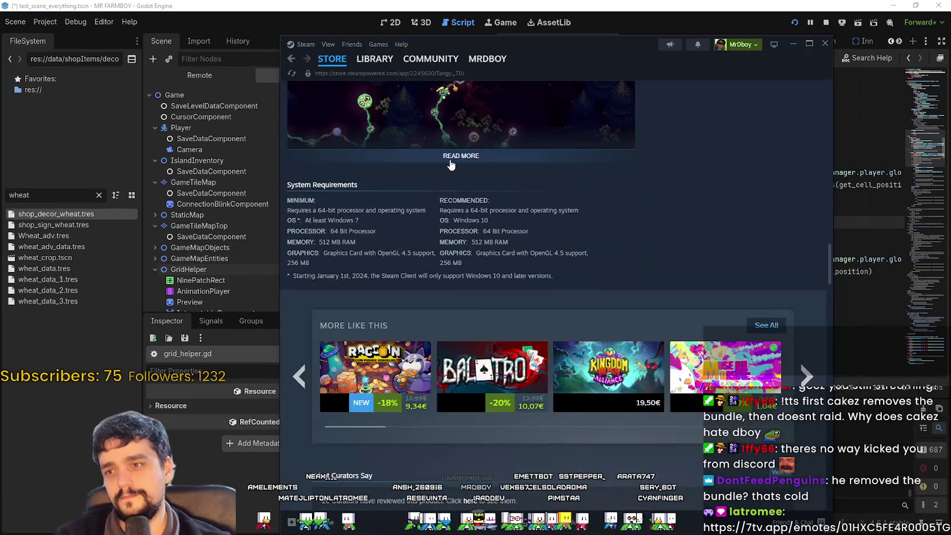
pyautogui.click(460, 155)
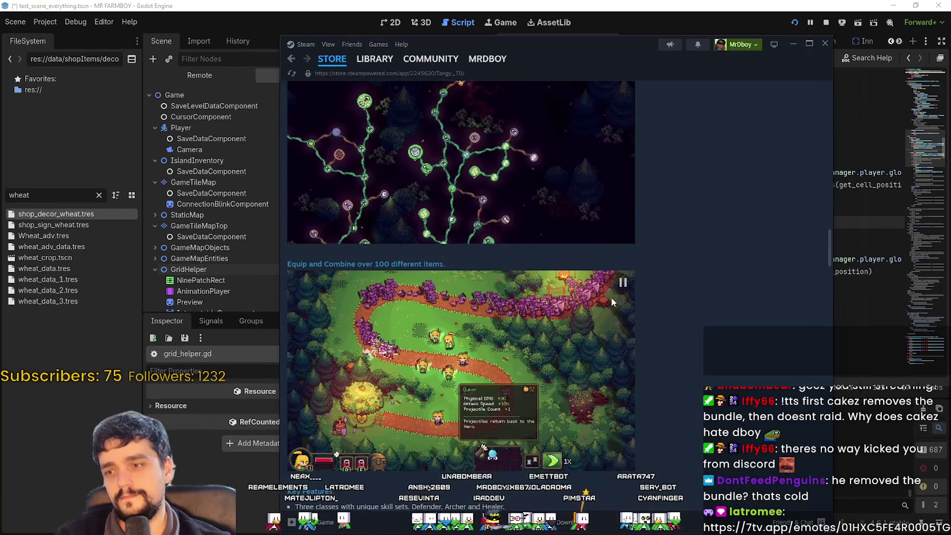
pyautogui.scroll(2, 460, 172)
pyautogui.scroll(5, 754, 267)
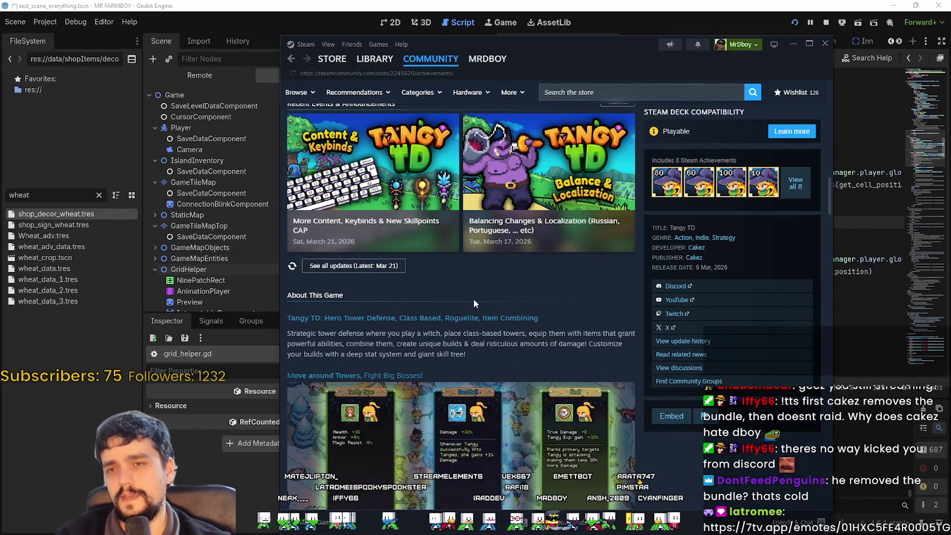
# Review Tangy TD's global achievement stats (2 of 8 earned), then return to the Steam store front page.
pyautogui.click(795, 183)
pyautogui.scroll(-2, 449, 367)
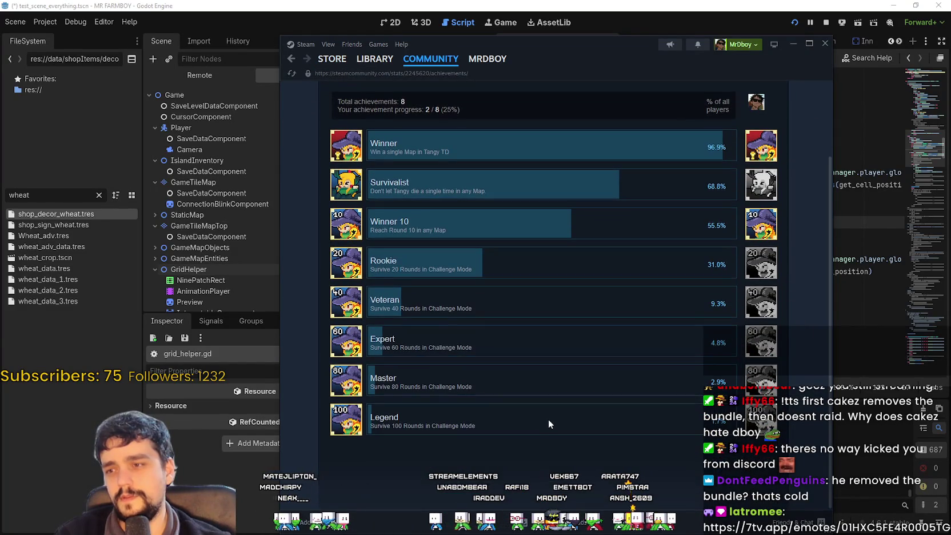
pyautogui.scroll(2, 546, 418)
pyautogui.scroll(-2, 438, 323)
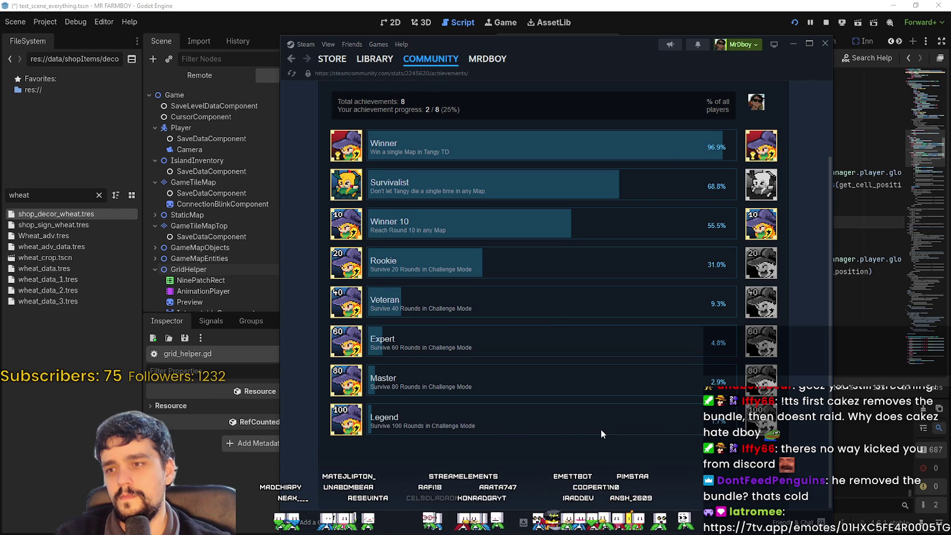
pyautogui.click(332, 60)
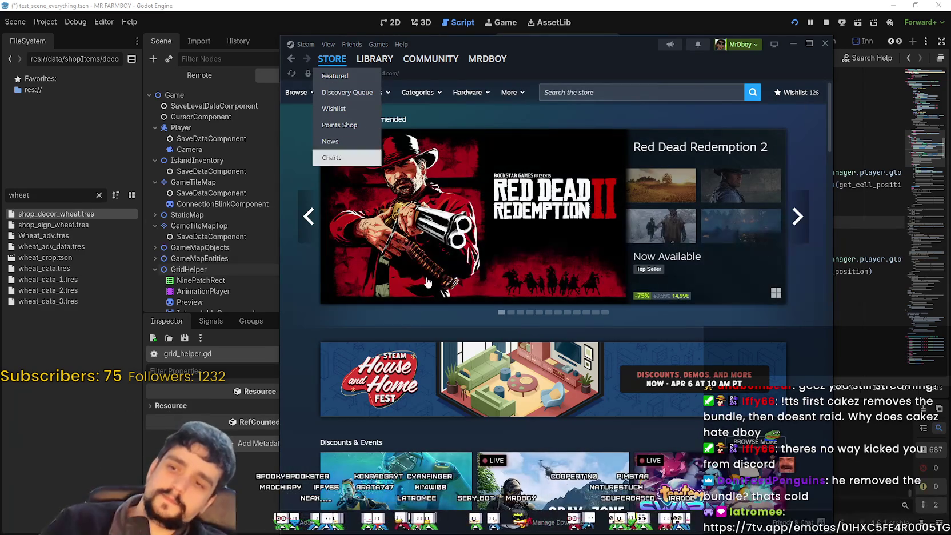
# Scroll the Steam store down to the Discounts & Events section.
pyautogui.scroll(-3, 439, 344)
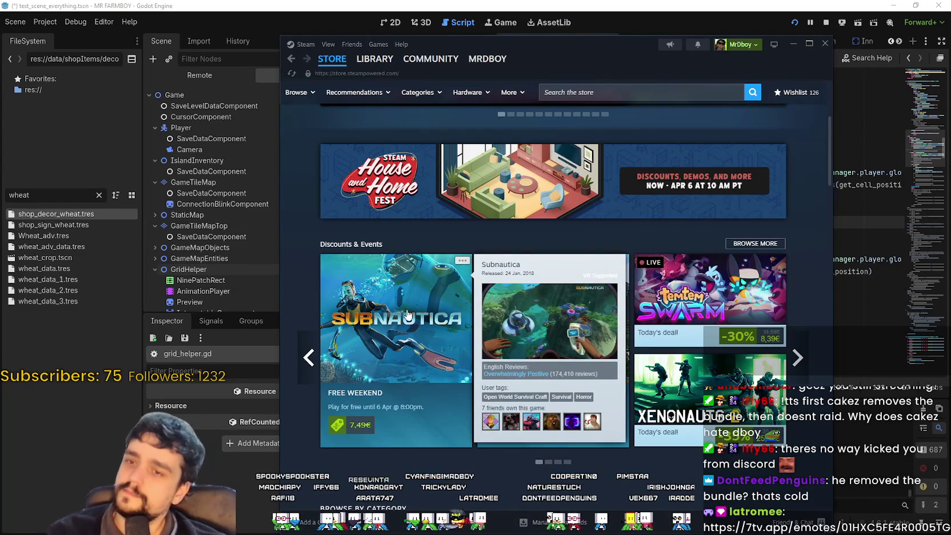
pyautogui.scroll(-2, 790, 307)
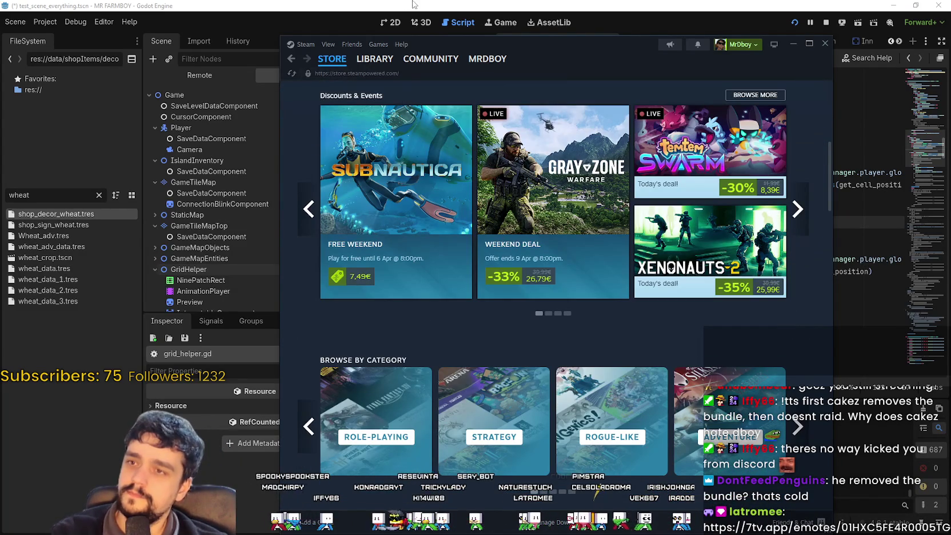
pyautogui.moveTo(585, 211)
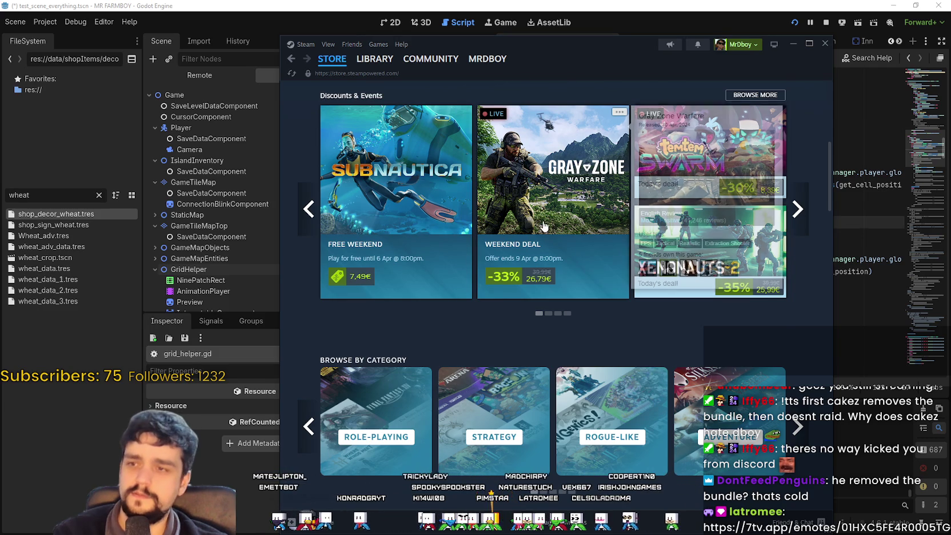
pyautogui.scroll(2, 708, 253)
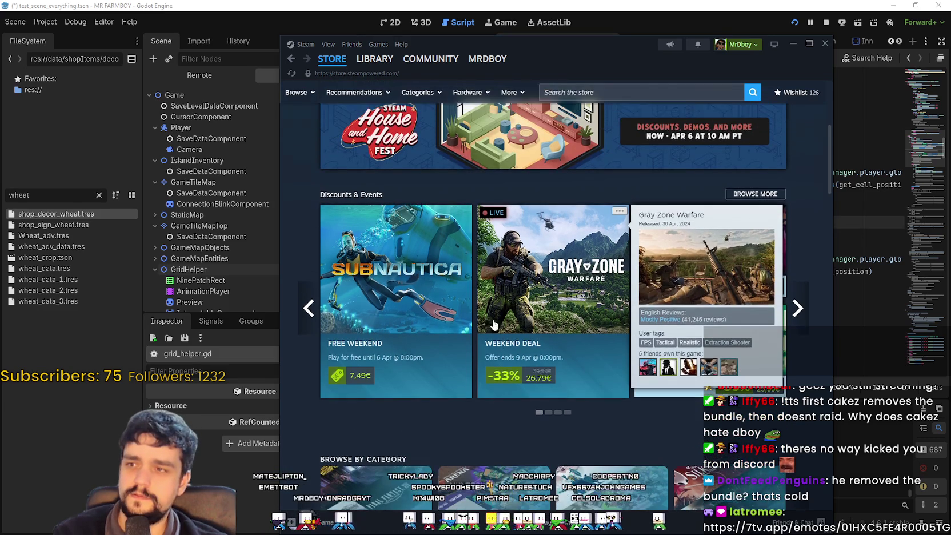
# Page the deals forward three times to Monster Hunter, LORT and Stalker 2, then bring Godot forward.
pyautogui.click(796, 318)
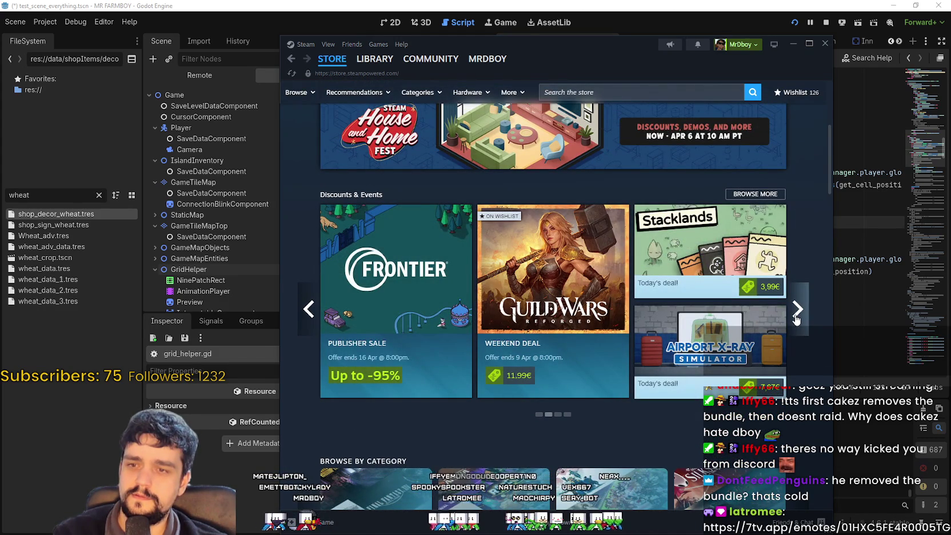
pyautogui.click(797, 318)
pyautogui.click(797, 318)
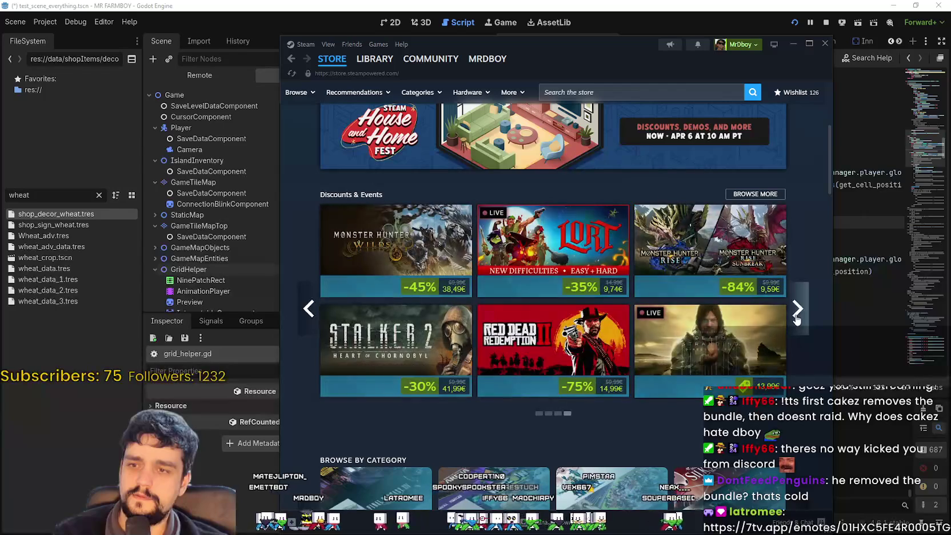
pyautogui.click(556, 4)
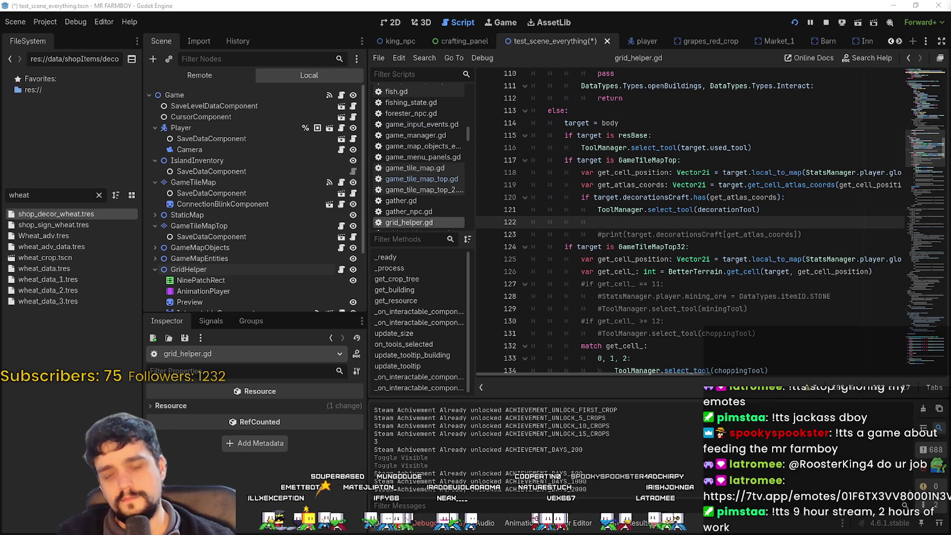
pyautogui.click(808, 214)
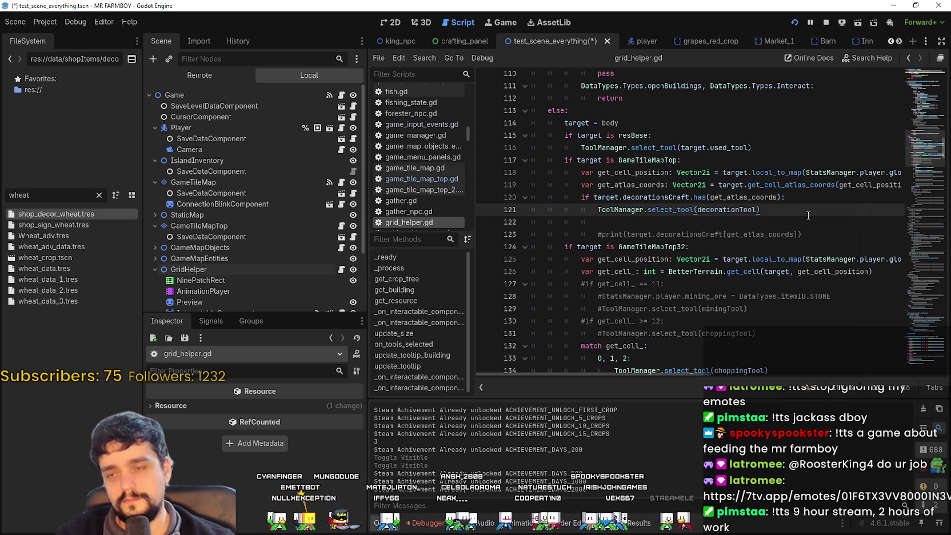
pyautogui.moveTo(808, 215); pyautogui.dragTo(464, 193)
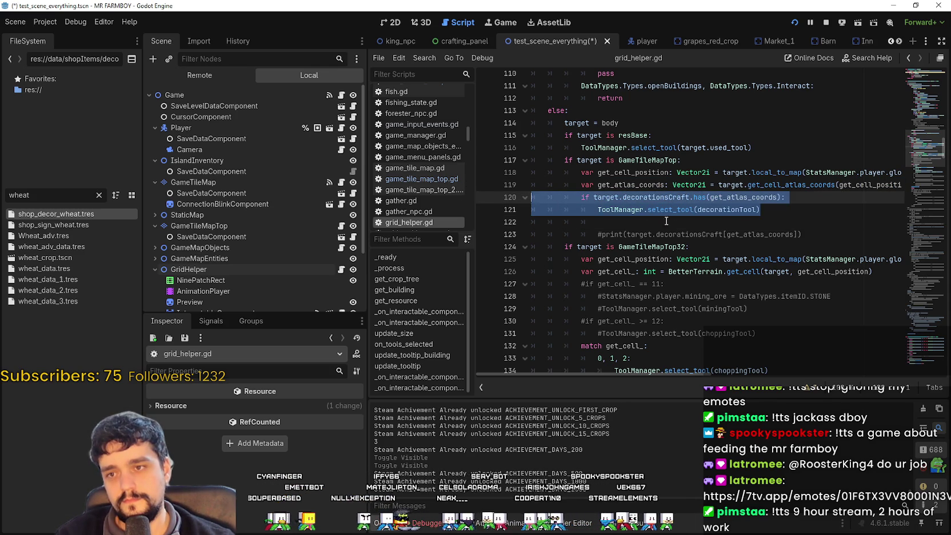
pyautogui.click(737, 224)
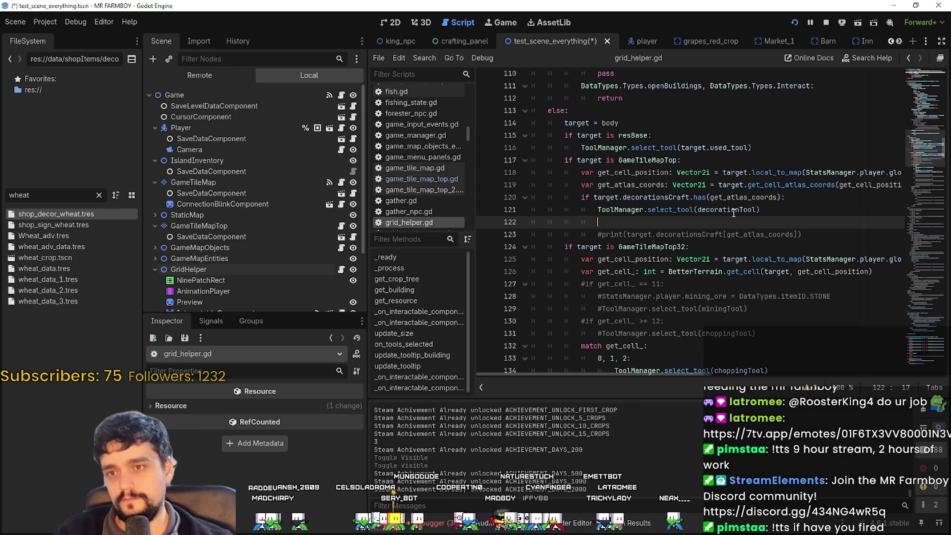
pyautogui.doubleClick(733, 210)
pyautogui.click(707, 223)
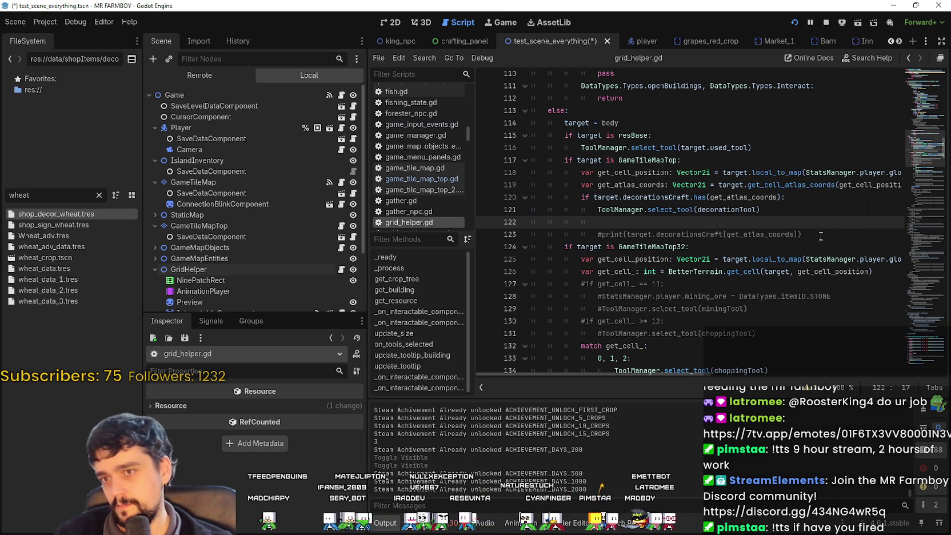
pyautogui.moveTo(759, 210)
pyautogui.mouseDown()
pyautogui.moveTo(686, 212)
pyautogui.moveTo(543, 191)
pyautogui.mouseUp()
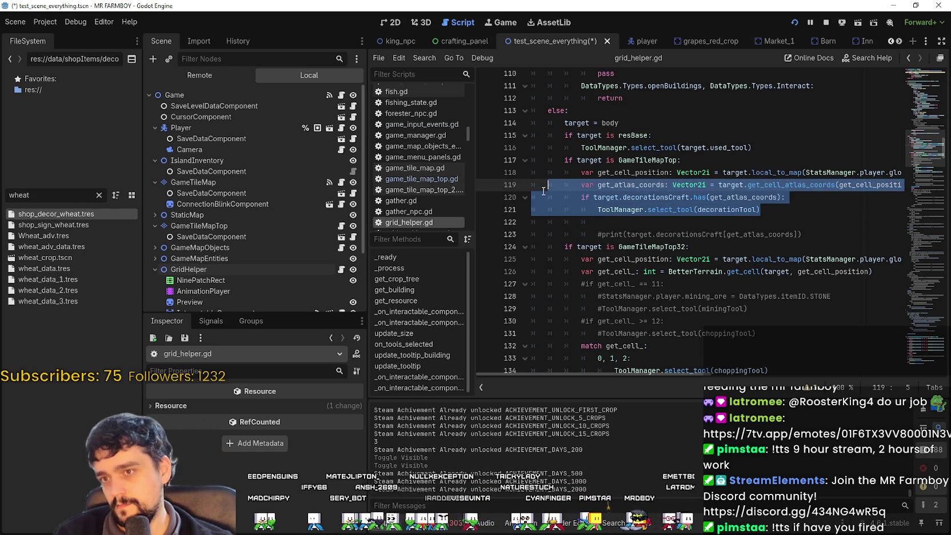
pyautogui.click(690, 221)
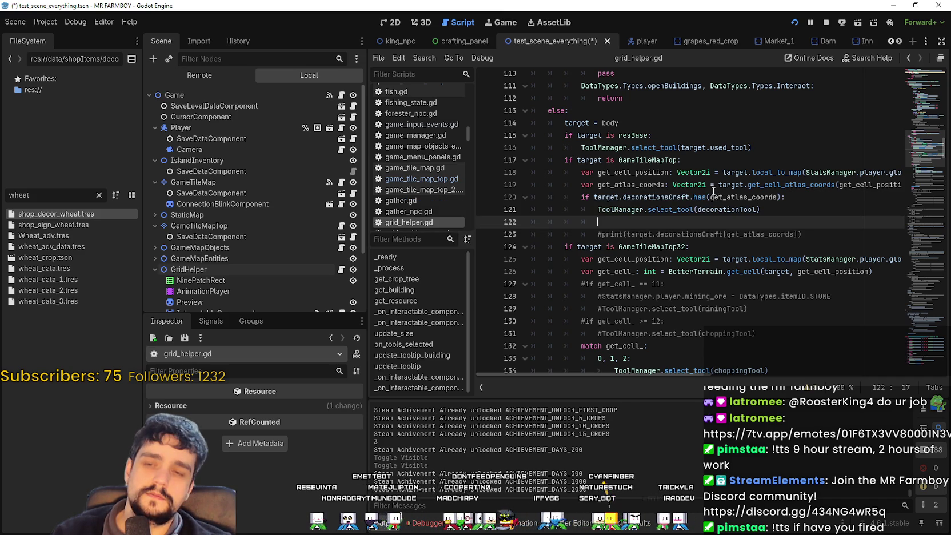
pyautogui.doubleClick(712, 197)
pyautogui.doubleClick(726, 209)
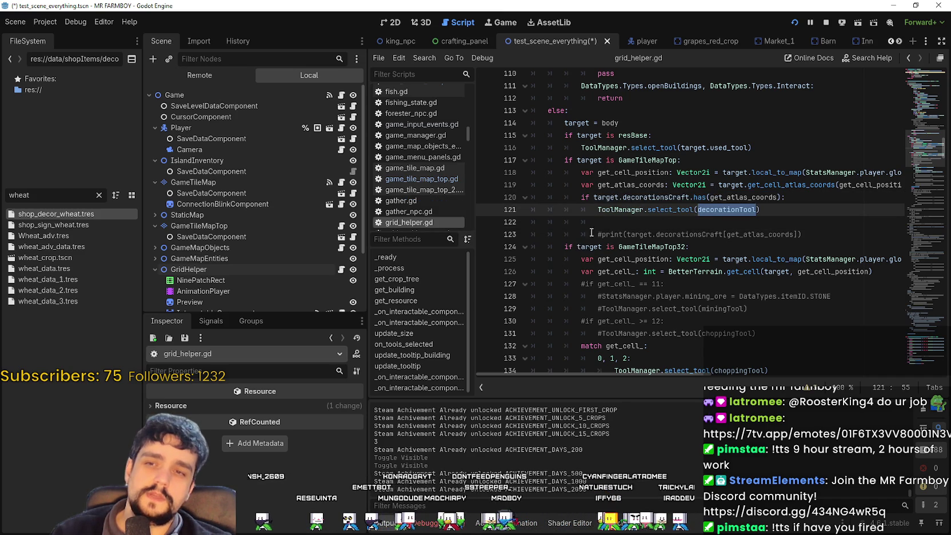
pyautogui.press('Down')
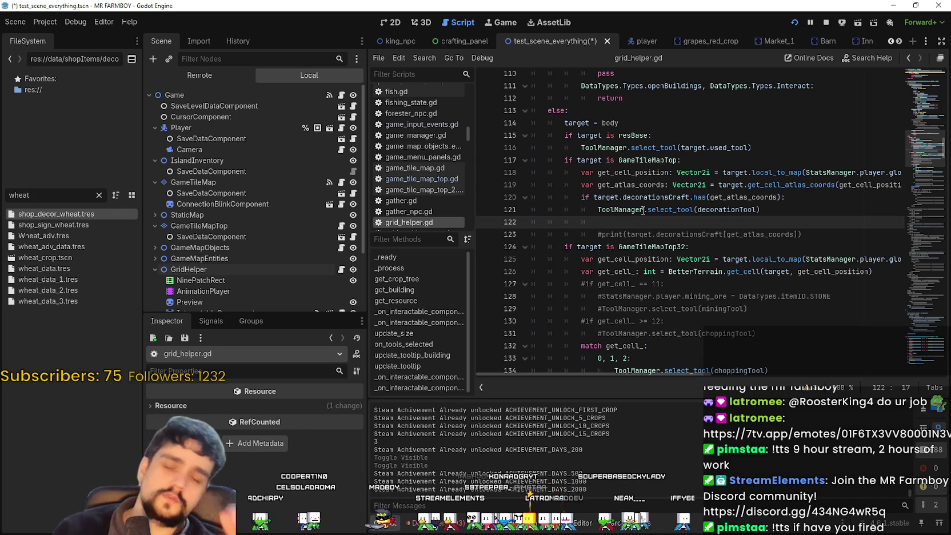
pyautogui.moveTo(643, 211)
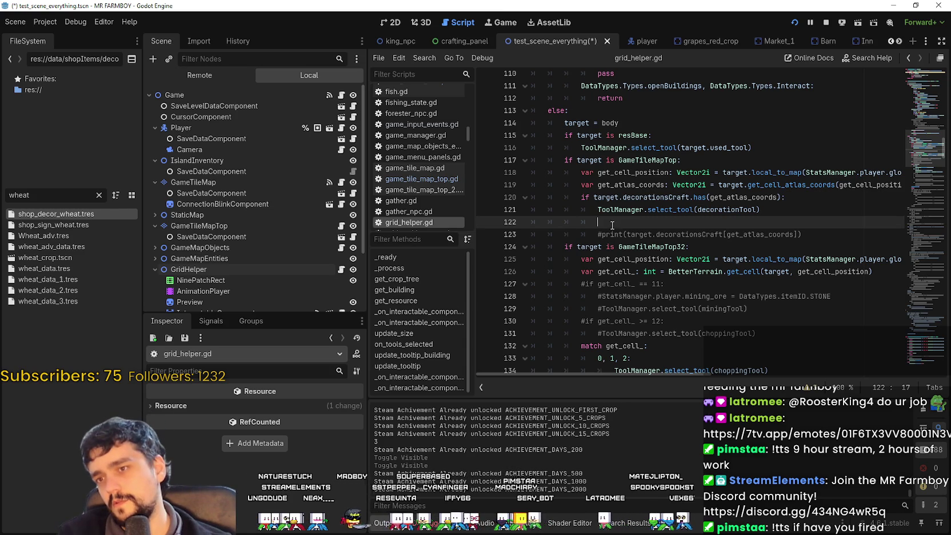
pyautogui.moveTo(806, 235); pyautogui.dragTo(546, 228)
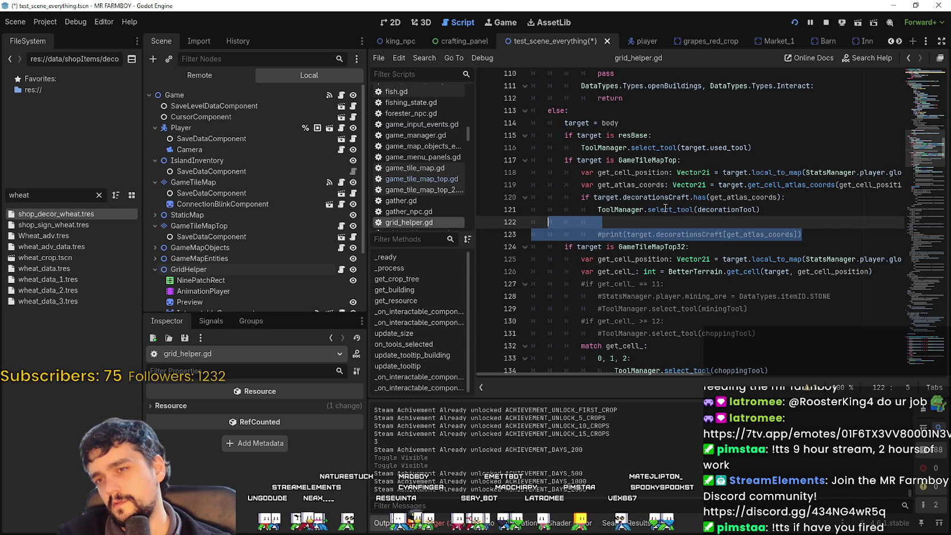
pyautogui.doubleClick(648, 148)
pyautogui.click(627, 160)
pyautogui.moveTo(677, 160); pyautogui.dragTo(577, 160)
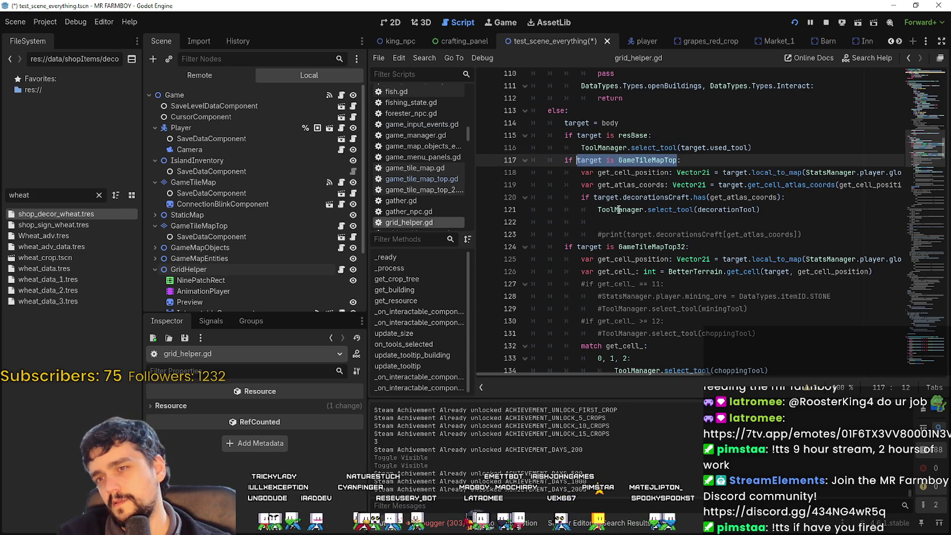
pyautogui.scroll(-3, 226, 148)
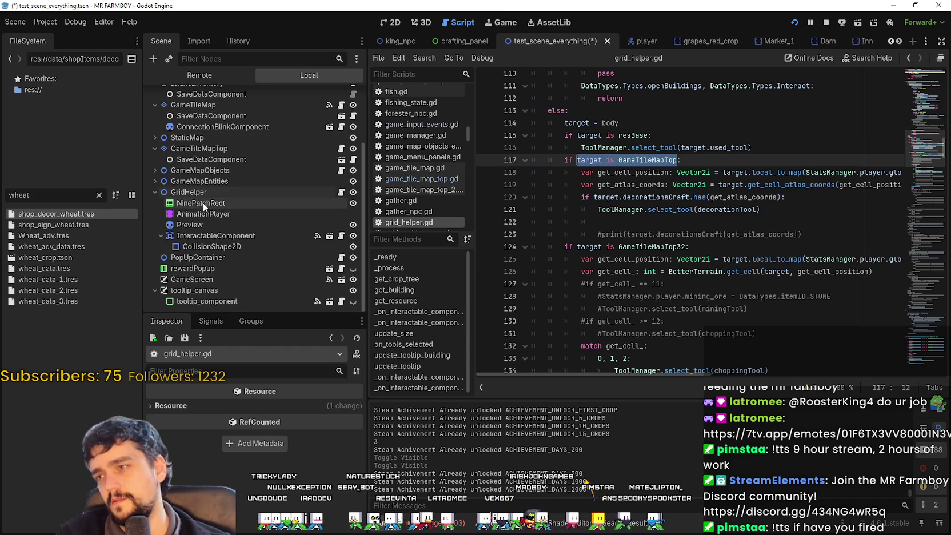
pyautogui.scroll(3, 279, 250)
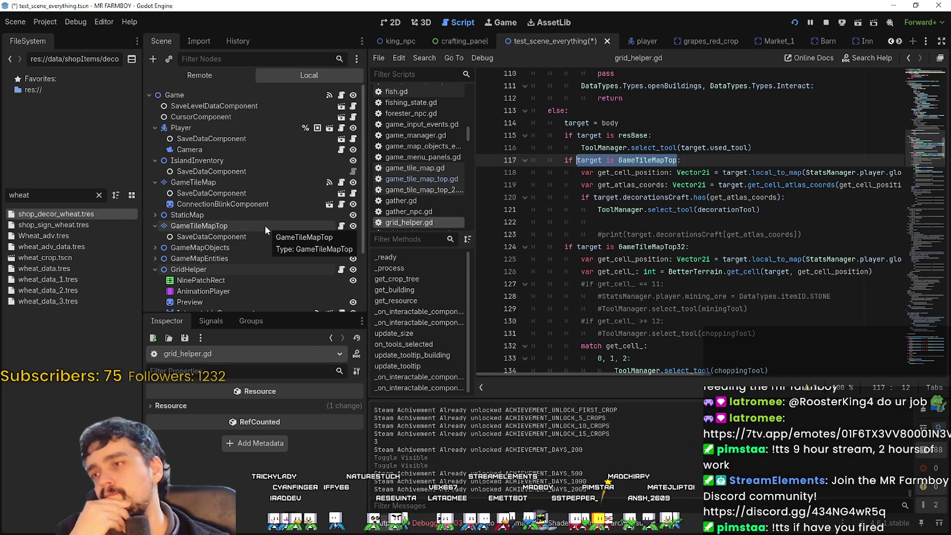
pyautogui.press('Down')
pyautogui.press('Down')
pyautogui.press('Down')
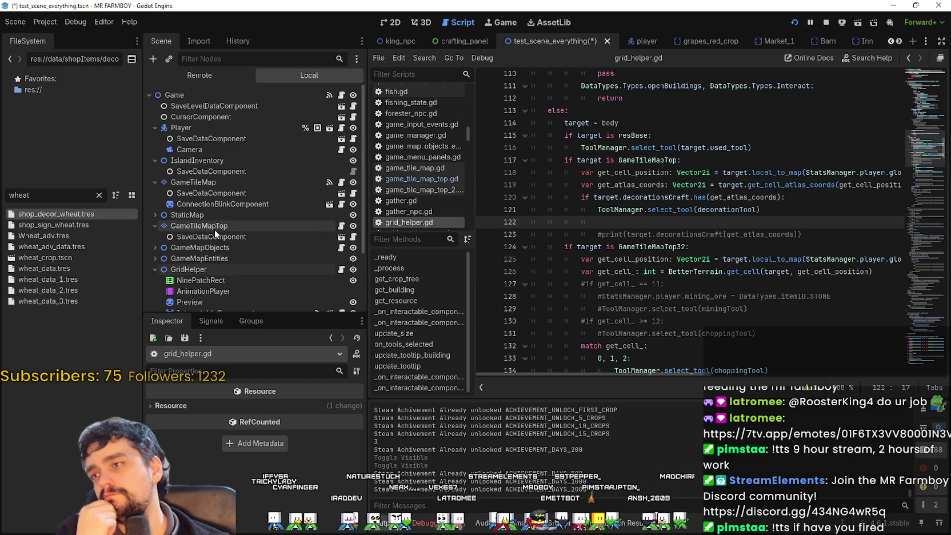
# Select GameTileMapTop in the Scene tree and zoom around its terrainSet atlas tiles.
pyautogui.click(342, 226)
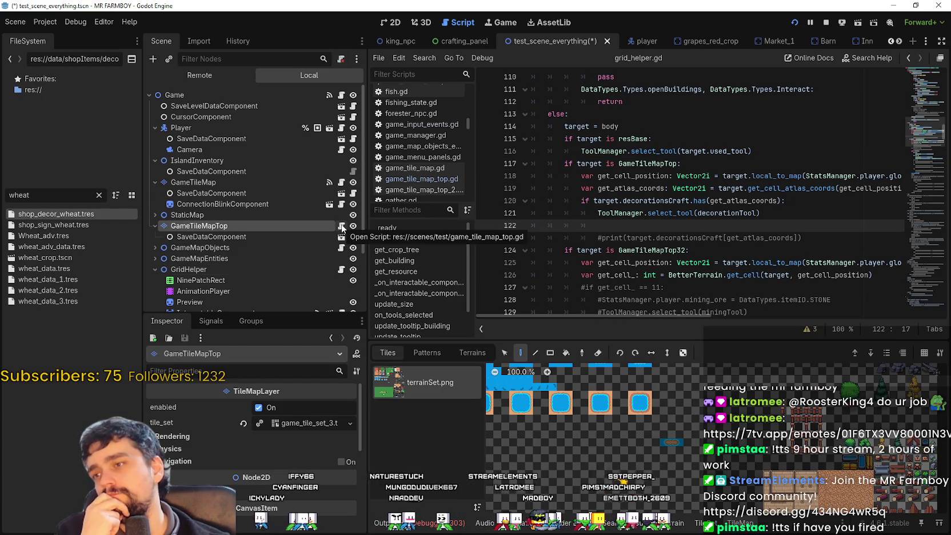
pyautogui.scroll(-2, 595, 433)
pyautogui.scroll(-3, 598, 427)
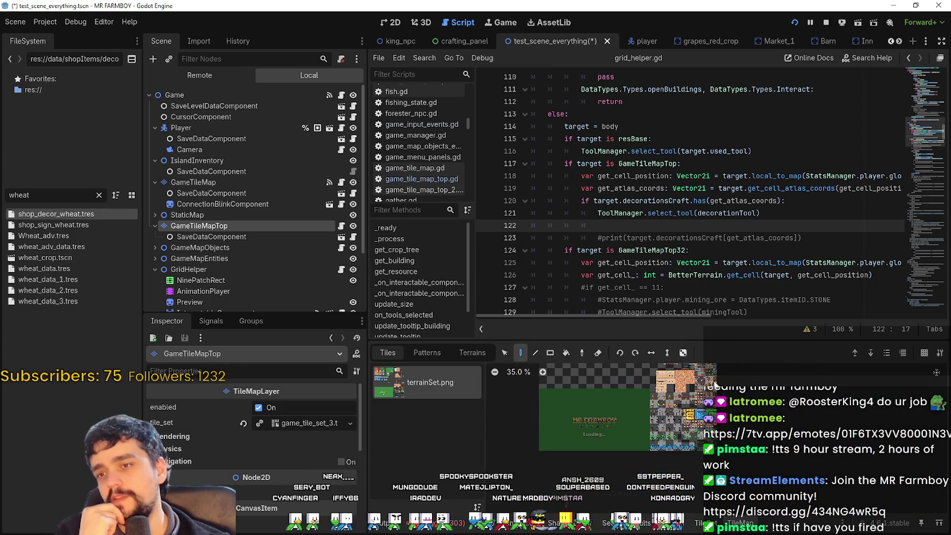
pyautogui.scroll(3, 628, 422)
pyautogui.scroll(1, 623, 437)
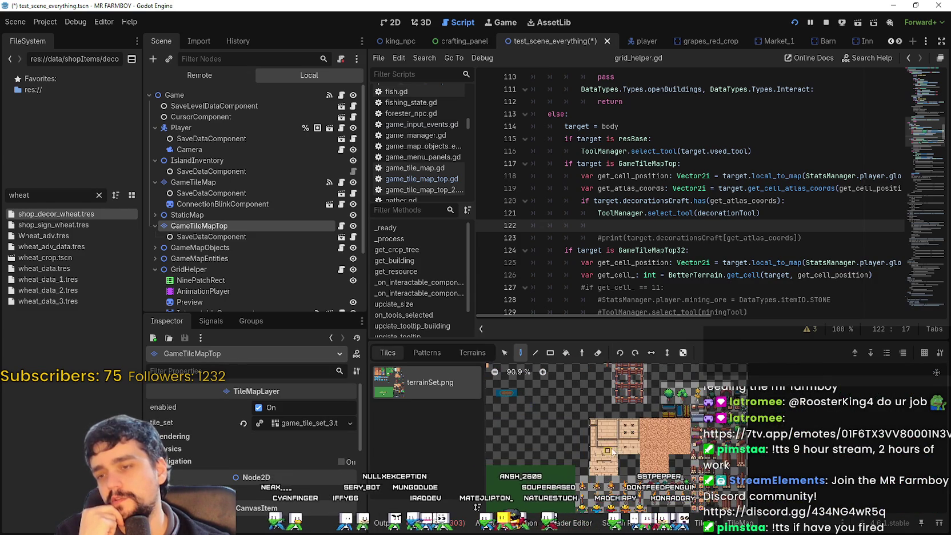
pyautogui.scroll(-1, 618, 451)
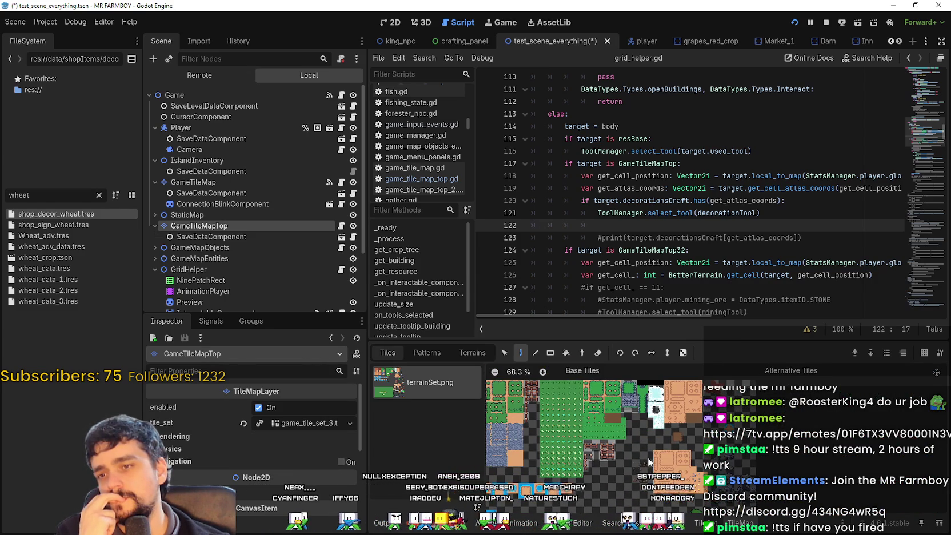
pyautogui.scroll(1, 623, 485)
pyautogui.scroll(2, 657, 480)
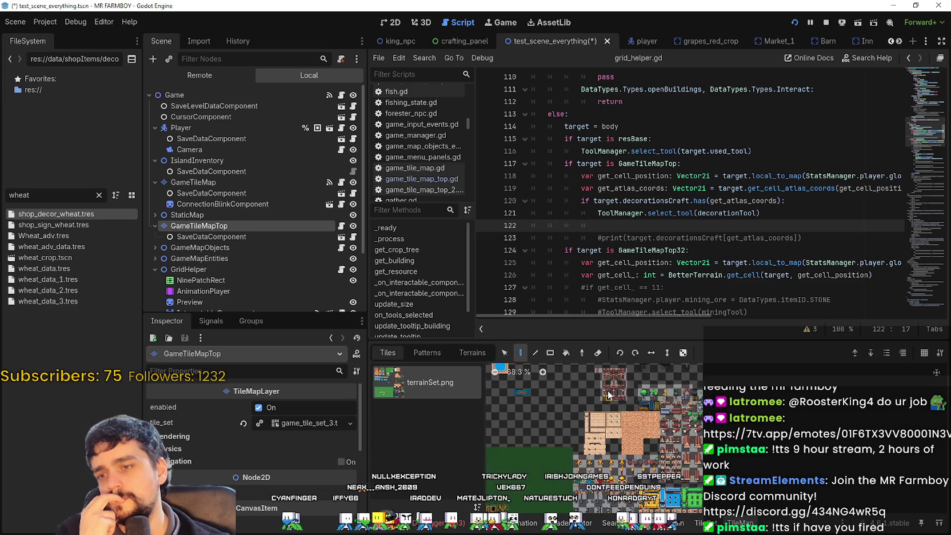
pyautogui.scroll(2, 672, 468)
pyautogui.scroll(-2, 672, 468)
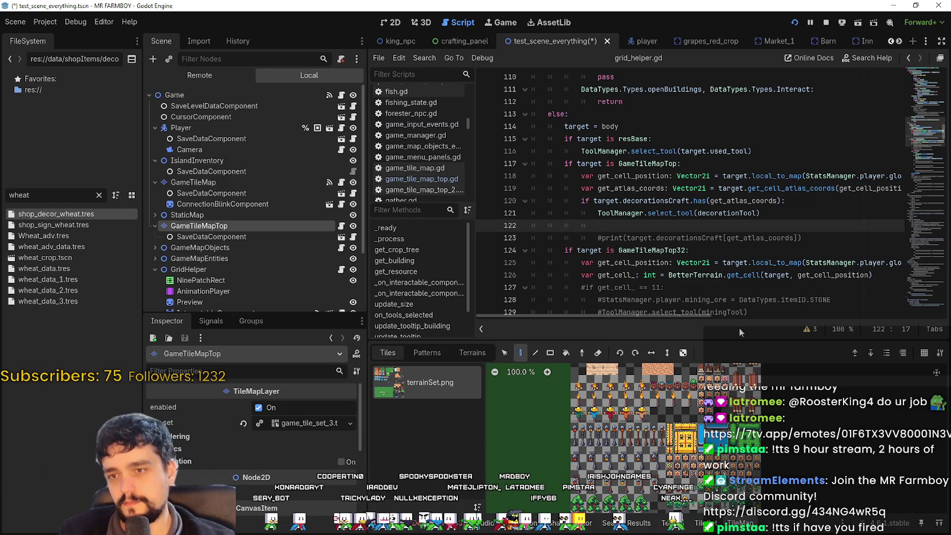
pyautogui.hscroll(2, 774, 309)
pyautogui.hscroll(-2, 742, 303)
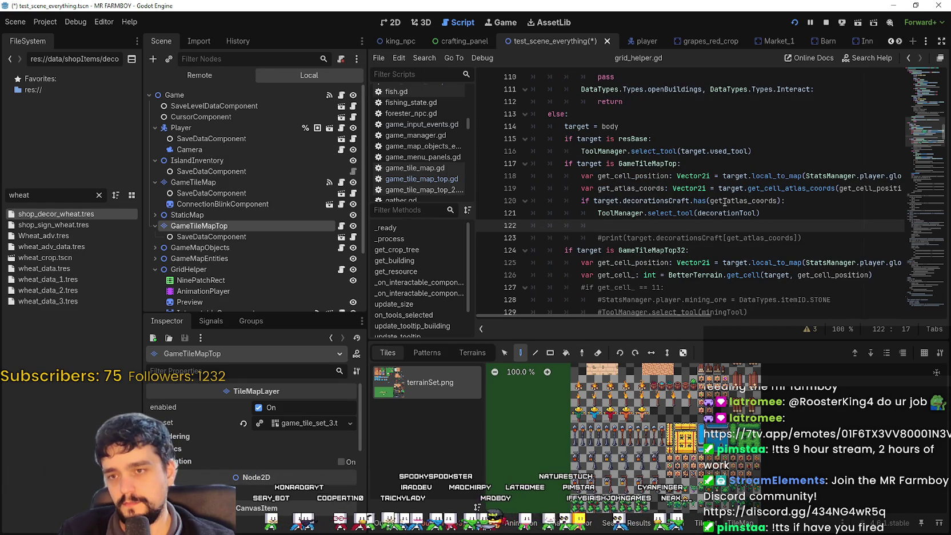
pyautogui.moveTo(762, 213)
pyautogui.mouseDown()
pyautogui.moveTo(549, 188)
pyautogui.moveTo(539, 196)
pyautogui.mouseUp()
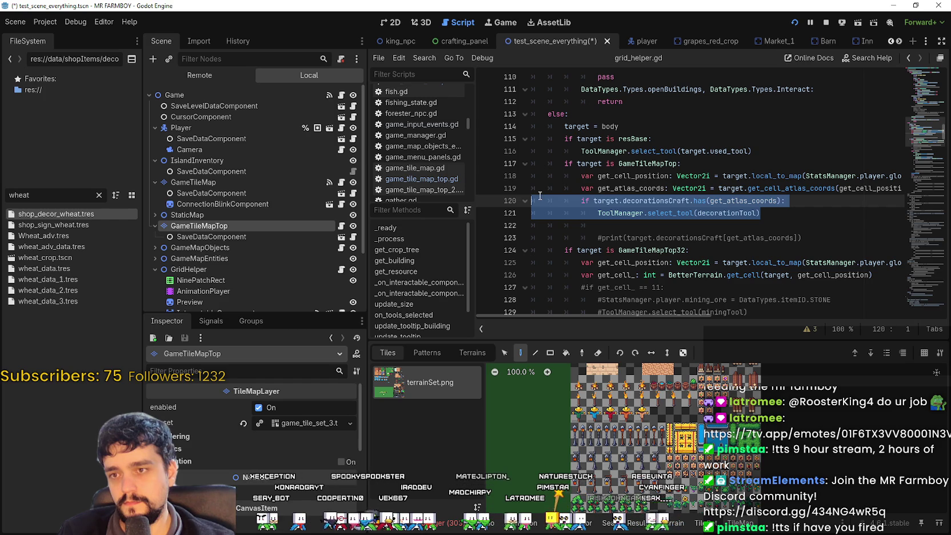
pyautogui.moveTo(822, 201)
pyautogui.mouseDown()
pyautogui.moveTo(569, 201)
pyautogui.moveTo(834, 199)
pyautogui.mouseUp()
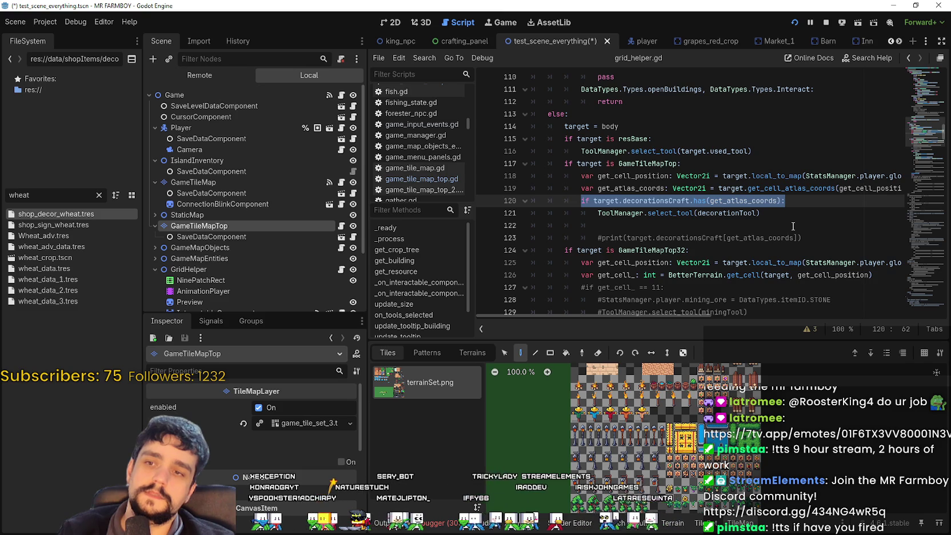
pyautogui.doubleClick(760, 200)
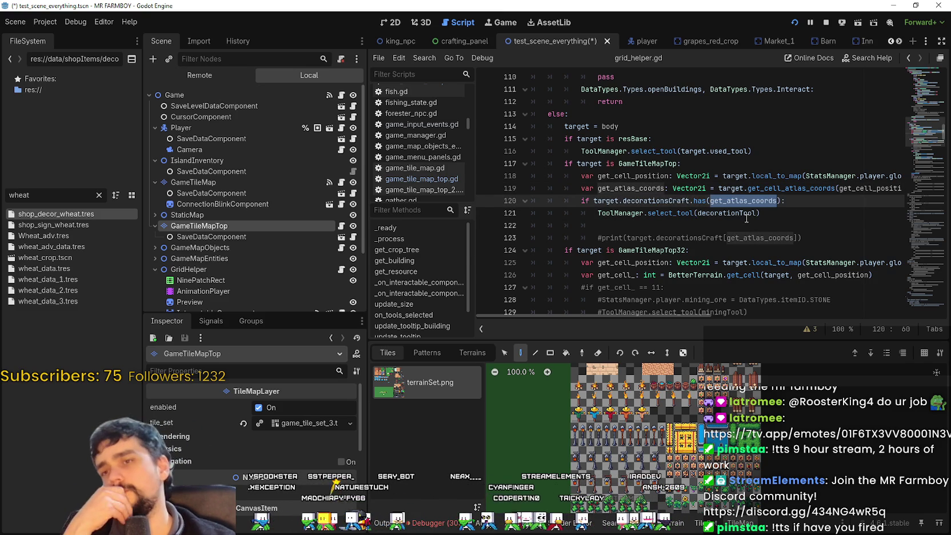
pyautogui.moveTo(746, 218)
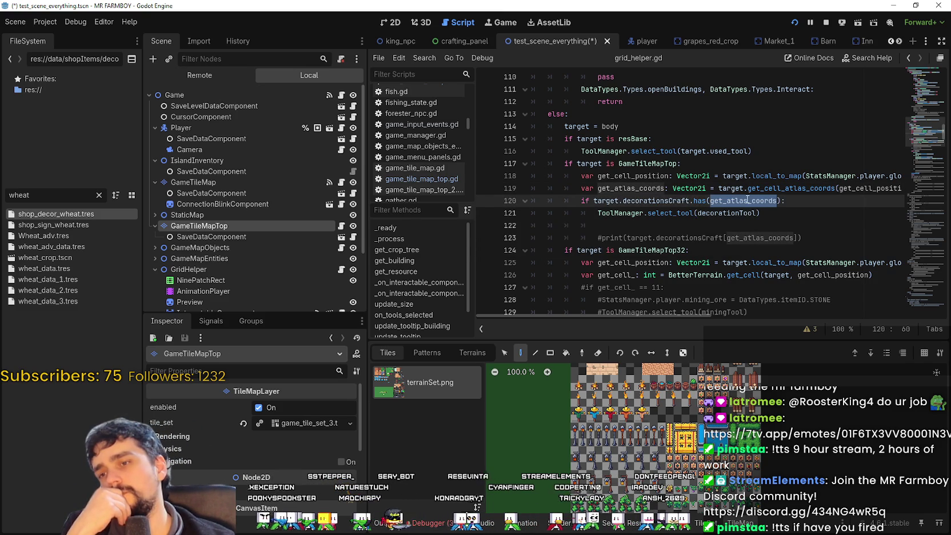
pyautogui.scroll(2, 702, 490)
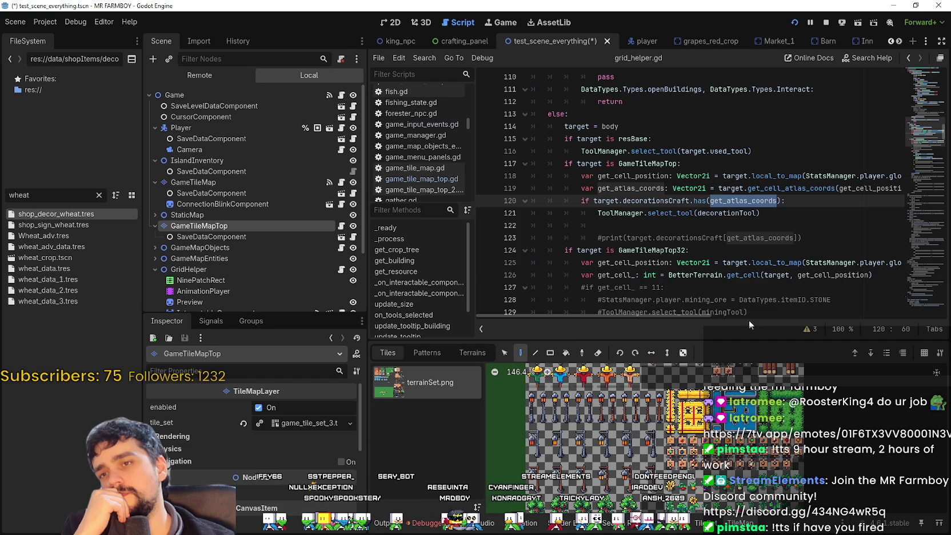
pyautogui.moveTo(663, 315); pyautogui.dragTo(672, 315)
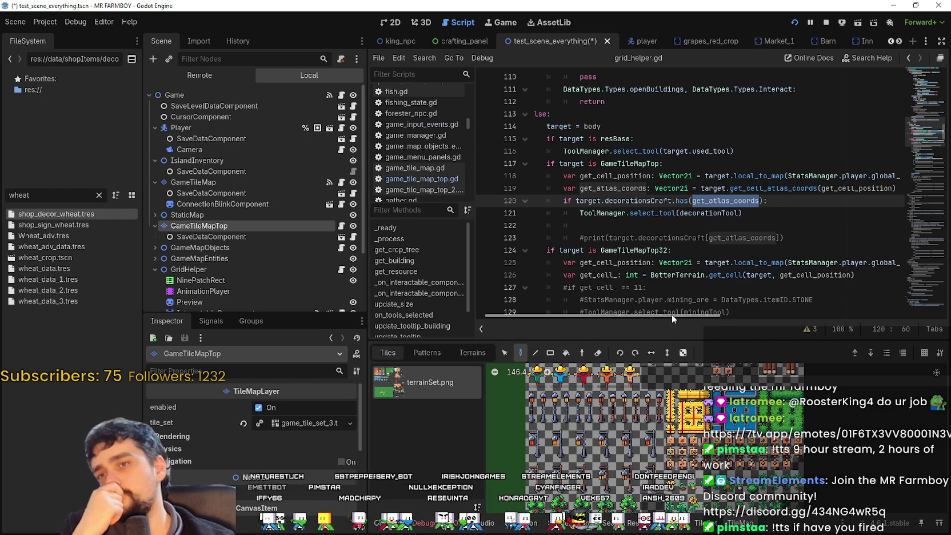
# Insert a blank line after the decorationTool call and inspect the get_cell_position and player-position arguments.
pyautogui.click(759, 212)
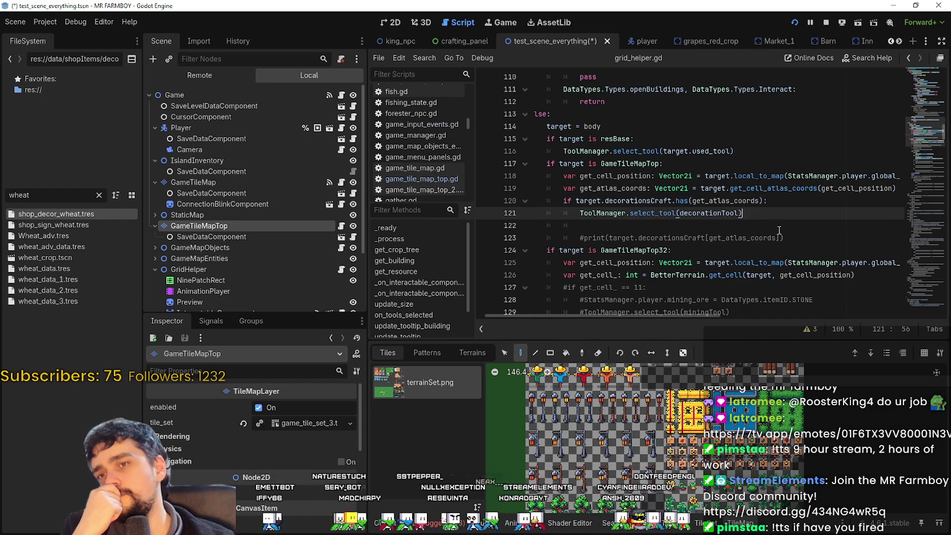
pyautogui.press('Return')
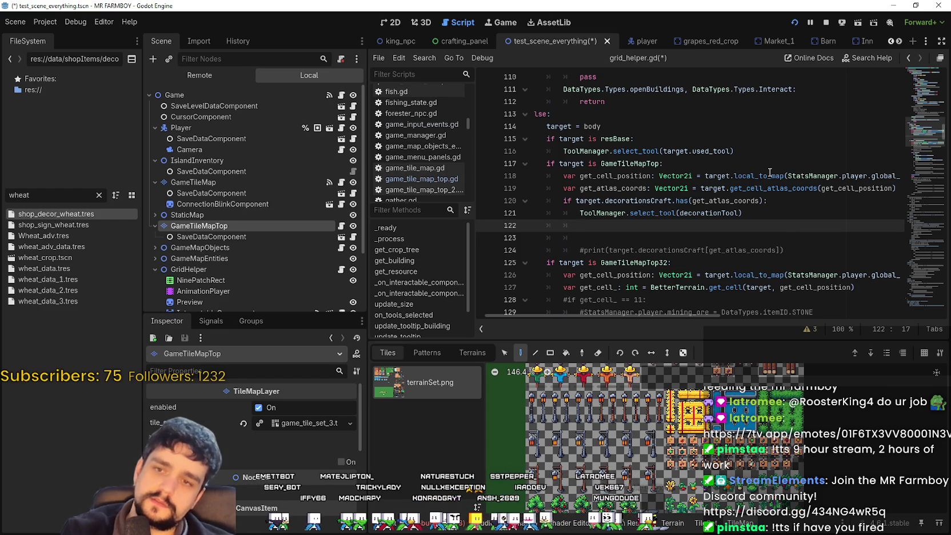
pyautogui.moveTo(800, 187); pyautogui.dragTo(864, 188)
pyautogui.doubleClick(878, 188)
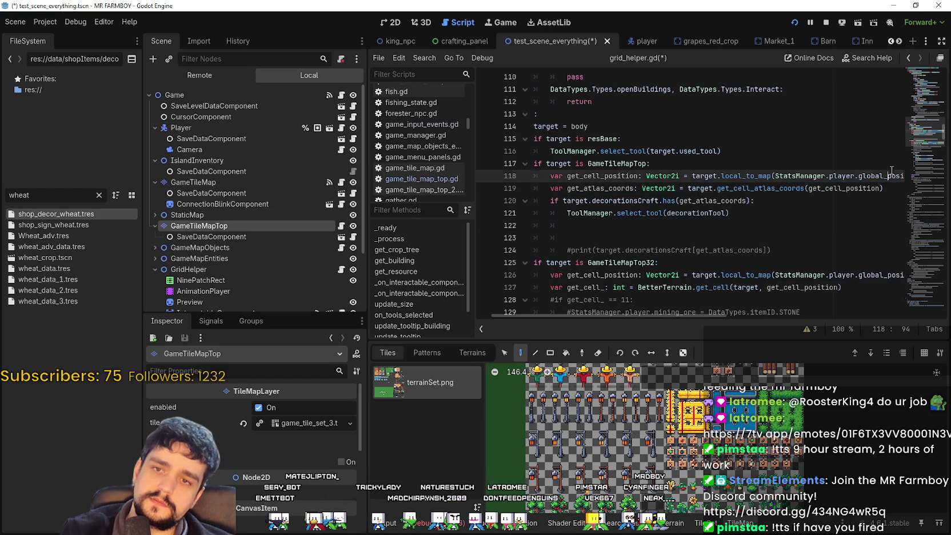
pyautogui.click(865, 188)
pyautogui.doubleClick(840, 186)
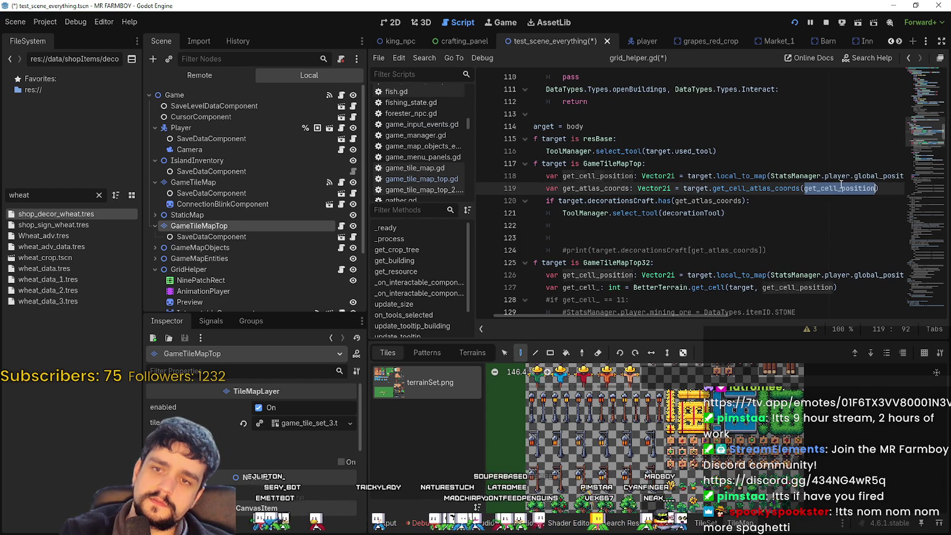
pyautogui.click(668, 226)
pyautogui.doubleClick(838, 181)
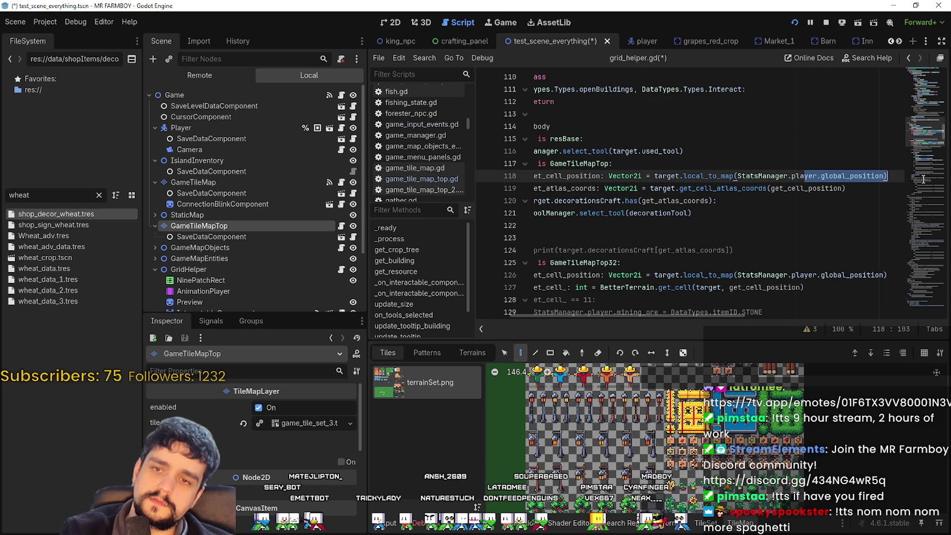
pyautogui.click(820, 187)
pyautogui.click(733, 204)
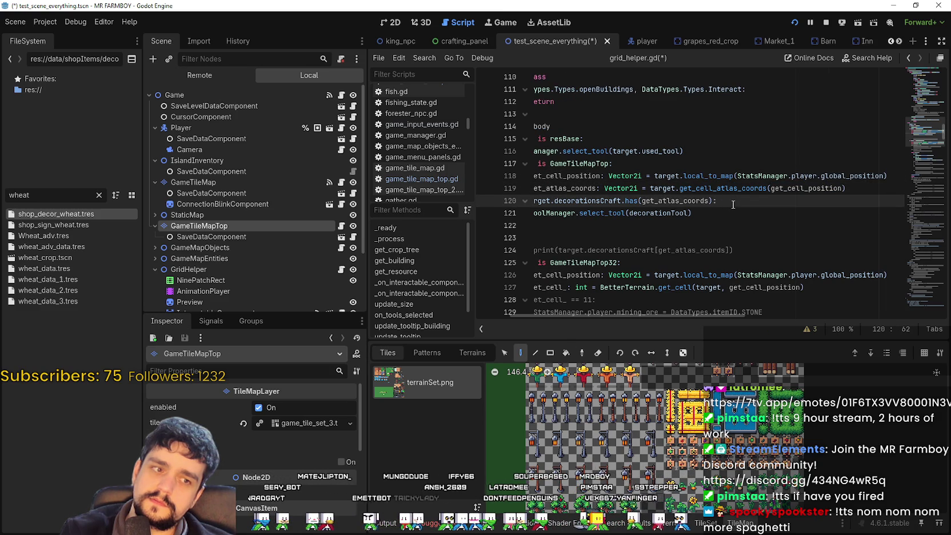
pyautogui.click(592, 225)
# Select the whole decorationsCraft check on lines 120–122 of grid_helper.gd.
pyautogui.hscroll(-3, 531, 224)
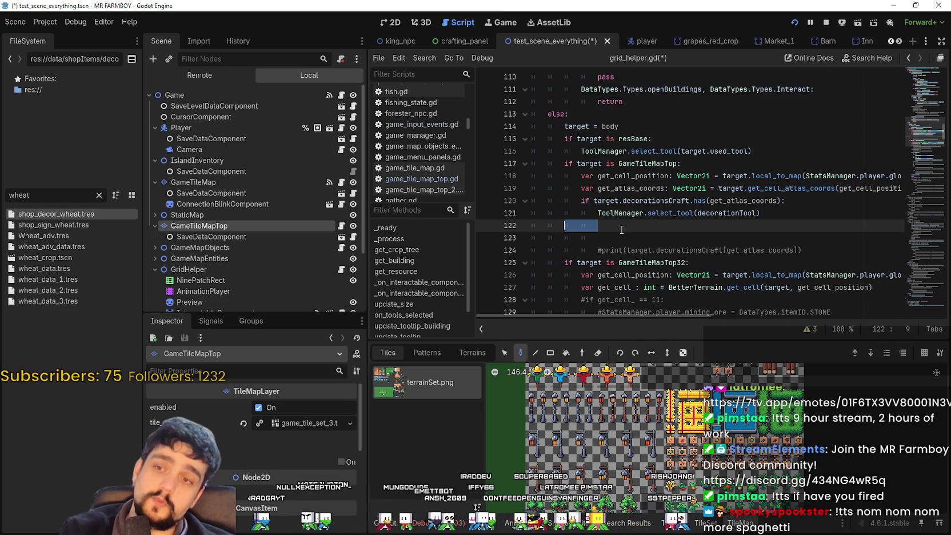
pyautogui.moveTo(606, 224)
pyautogui.mouseDown()
pyautogui.moveTo(586, 212)
pyautogui.moveTo(565, 227)
pyautogui.mouseUp()
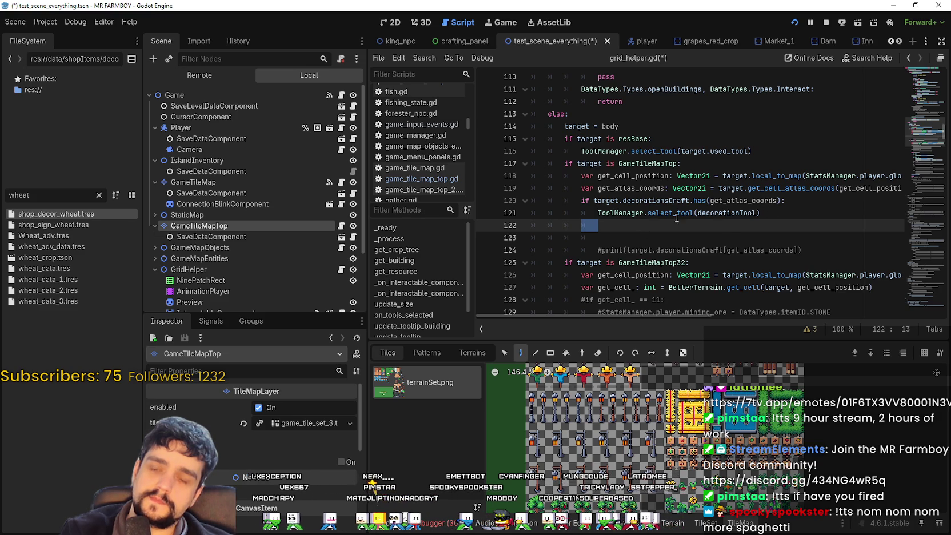
pyautogui.moveTo(794, 199); pyautogui.dragTo(580, 199)
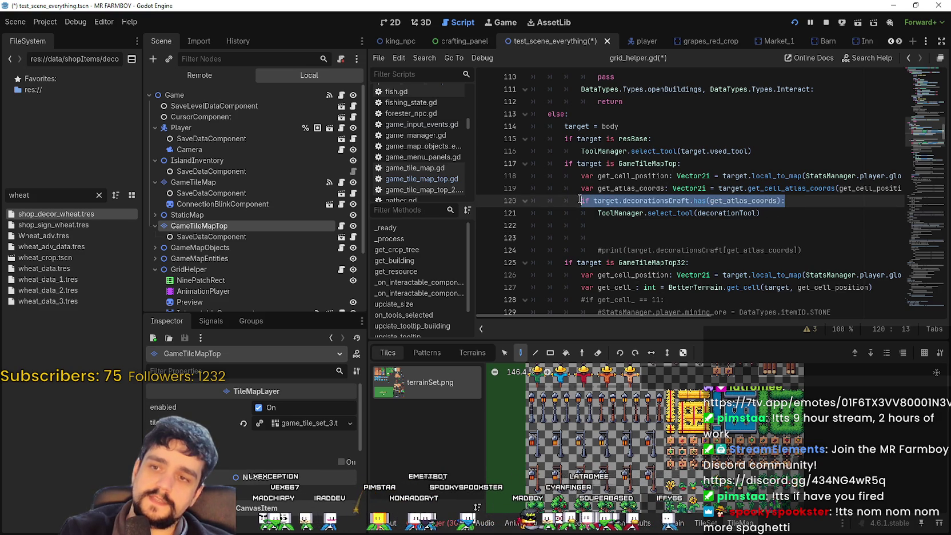
pyautogui.moveTo(629, 221)
pyautogui.mouseDown()
pyautogui.moveTo(539, 201)
pyautogui.moveTo(537, 181)
pyautogui.moveTo(532, 198)
pyautogui.mouseUp()
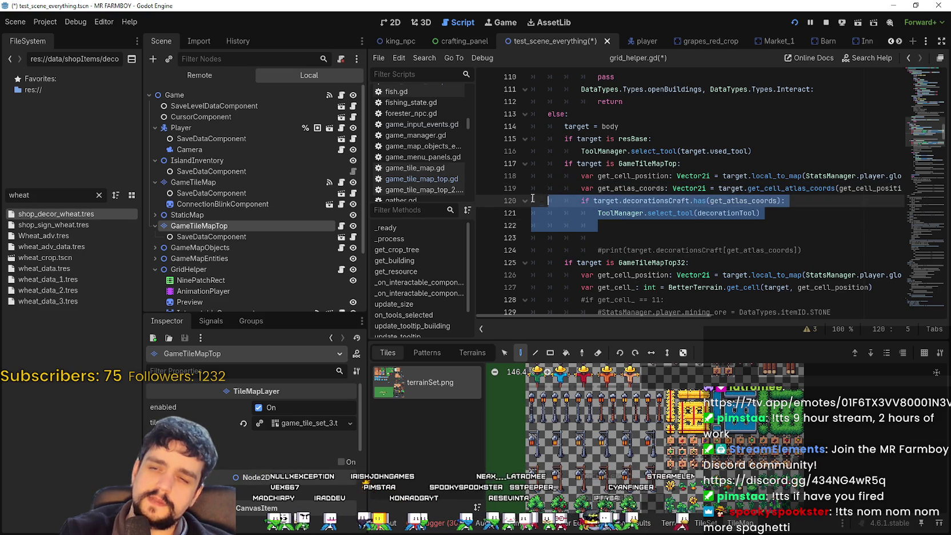
pyautogui.scroll(2, 693, 482)
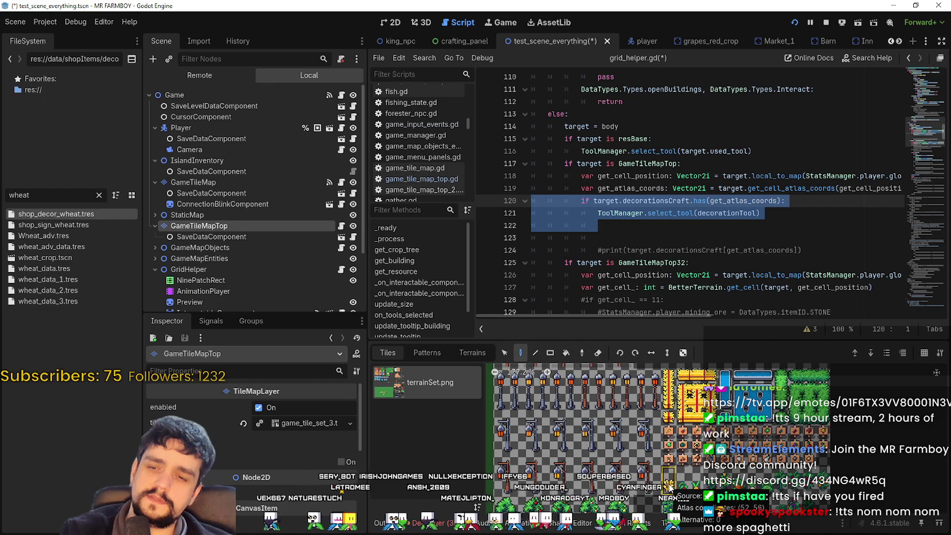
pyautogui.scroll(2, 667, 476)
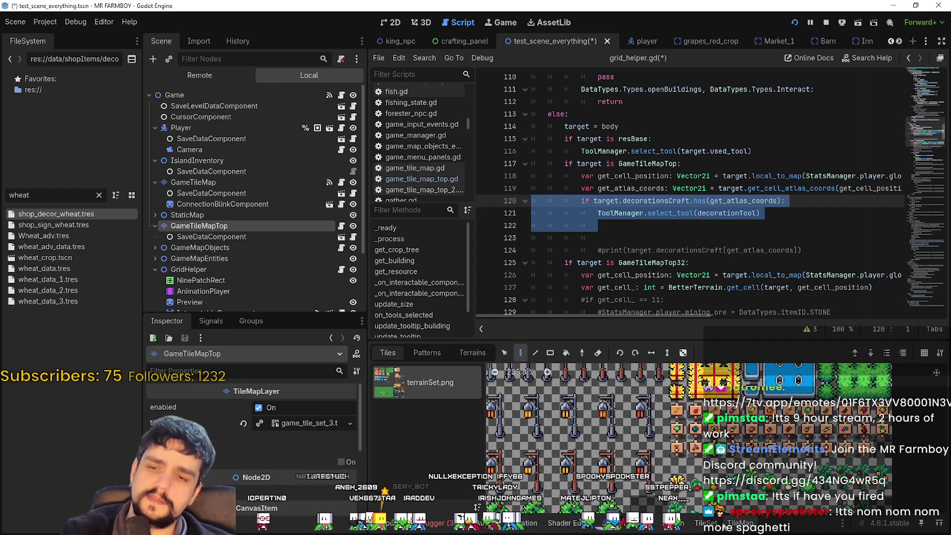
pyautogui.click(706, 522)
pyautogui.scroll(-3, 801, 449)
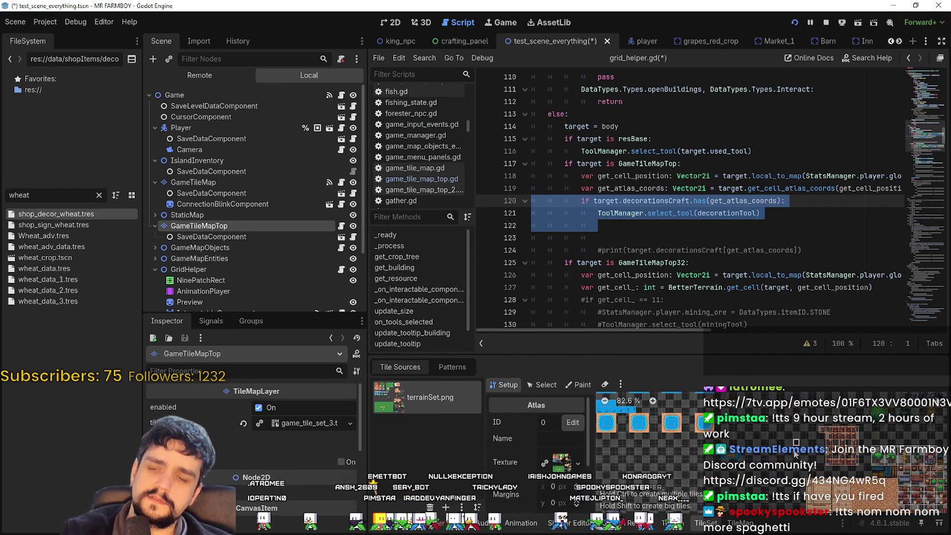
pyautogui.moveTo(870, 474); pyautogui.dragTo(784, 457)
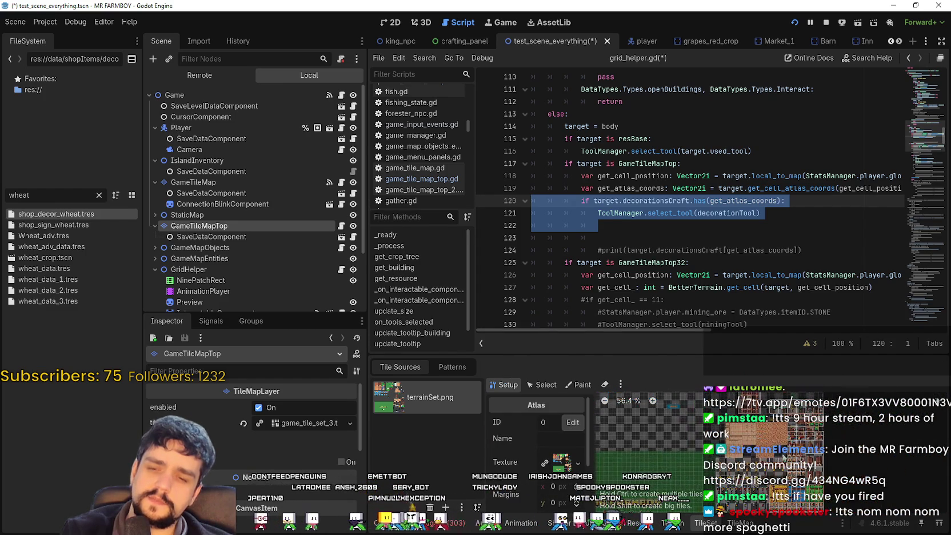
pyautogui.scroll(2, 784, 456)
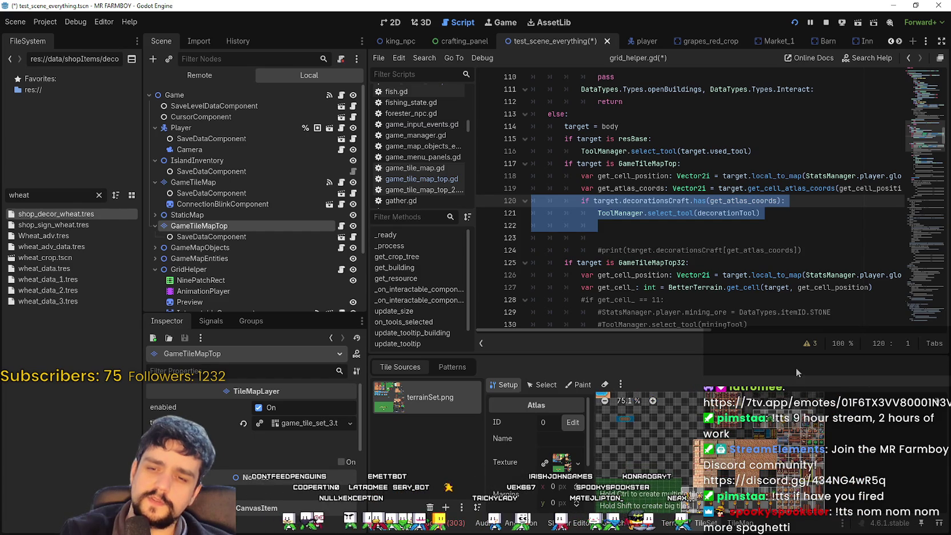
pyautogui.scroll(2, 742, 451)
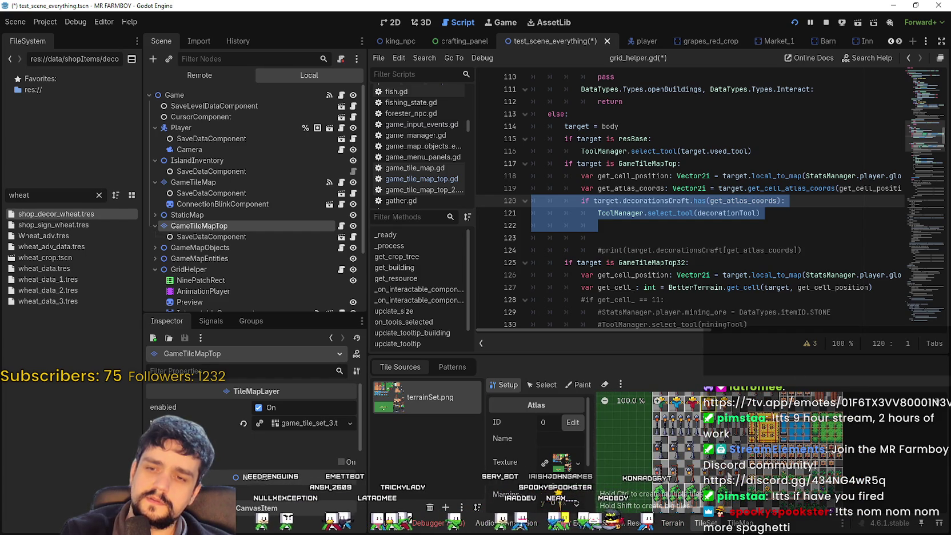
pyautogui.moveTo(737, 452); pyautogui.dragTo(744, 451)
pyautogui.scroll(-5, 728, 457)
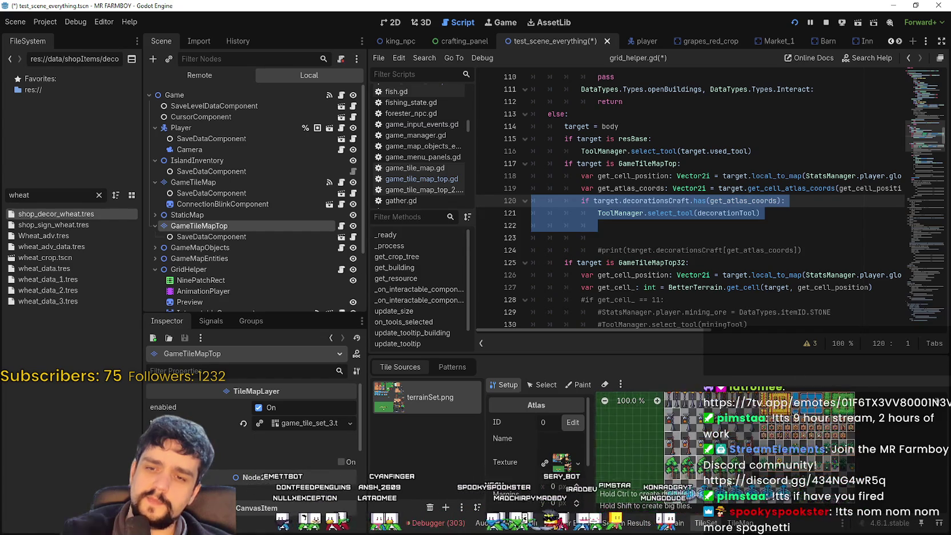
pyautogui.scroll(5, 728, 457)
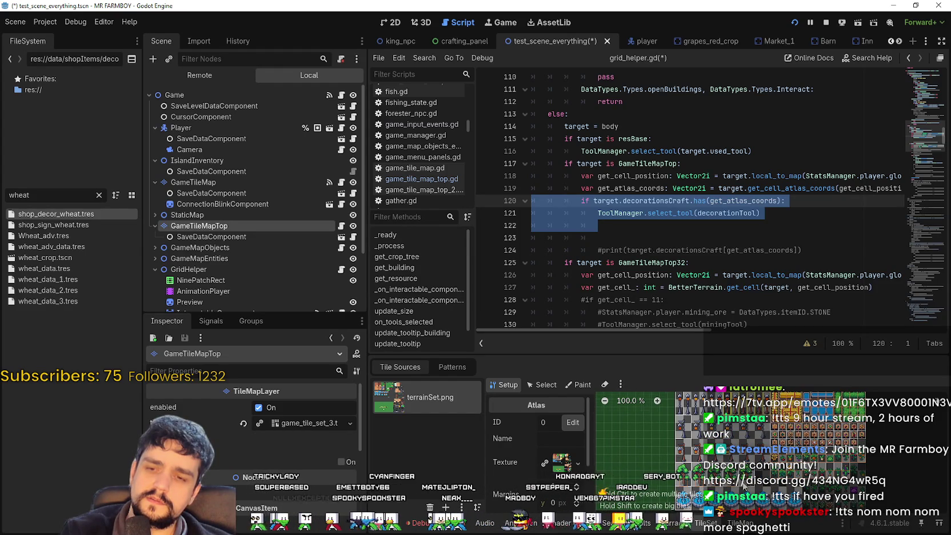
pyautogui.scroll(-5, 739, 503)
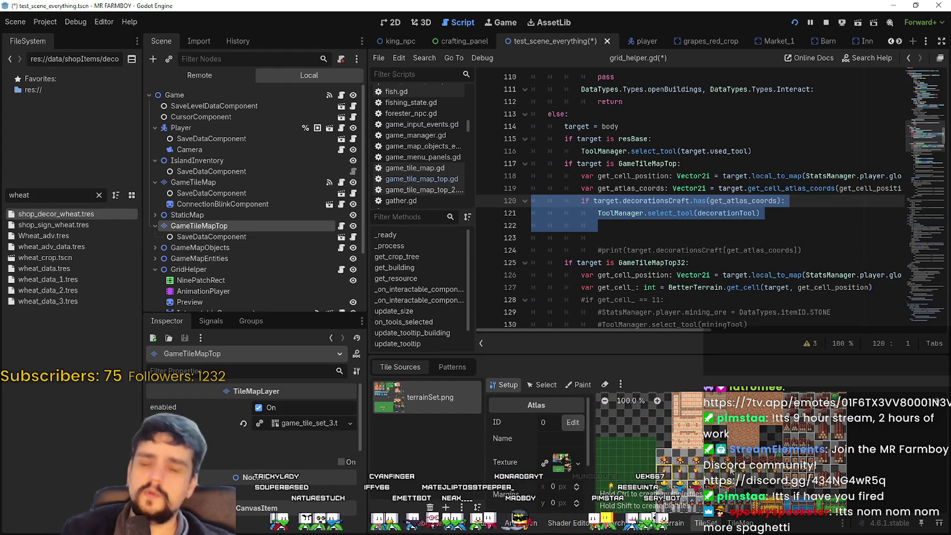
pyautogui.moveTo(730, 470)
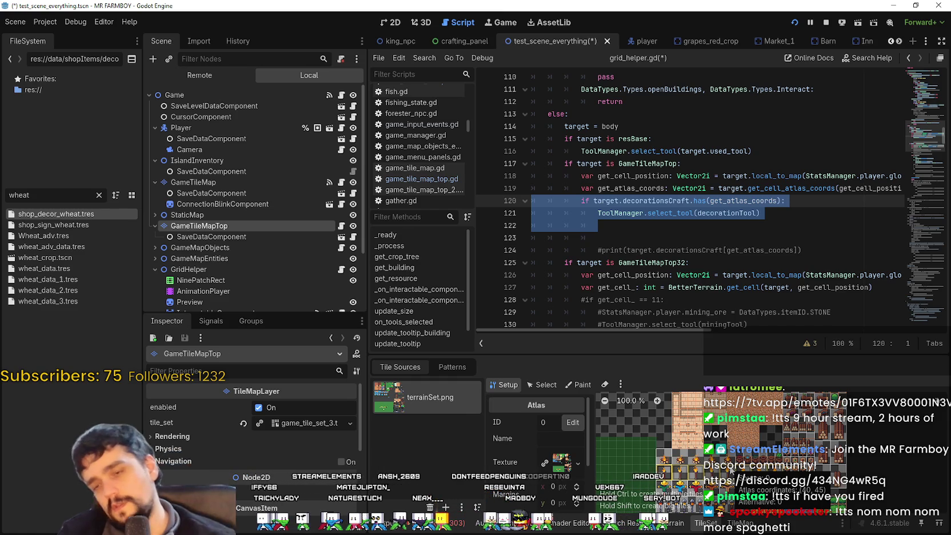
pyautogui.moveTo(738, 434)
pyautogui.mouseDown()
pyautogui.moveTo(710, 431)
pyautogui.moveTo(737, 439)
pyautogui.moveTo(755, 489)
pyautogui.mouseUp()
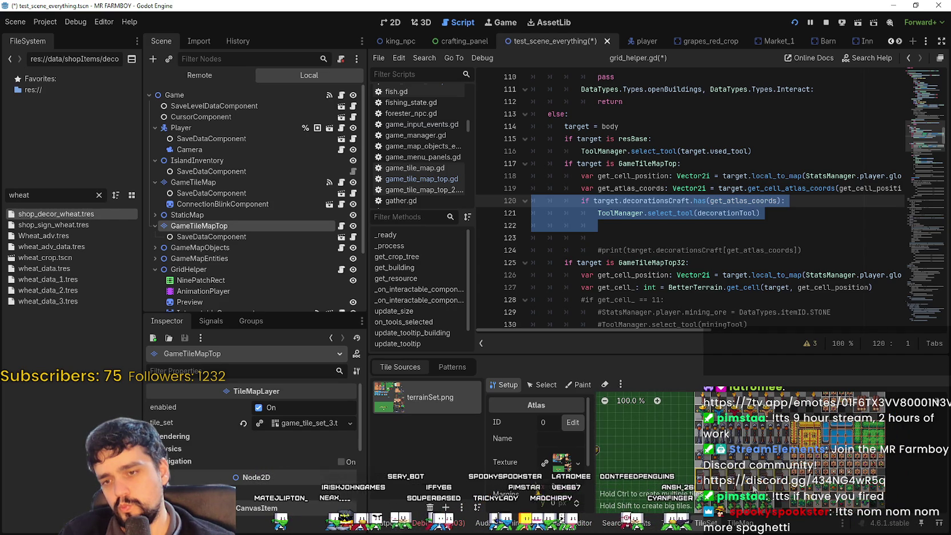
pyautogui.moveTo(754, 489); pyautogui.dragTo(707, 489)
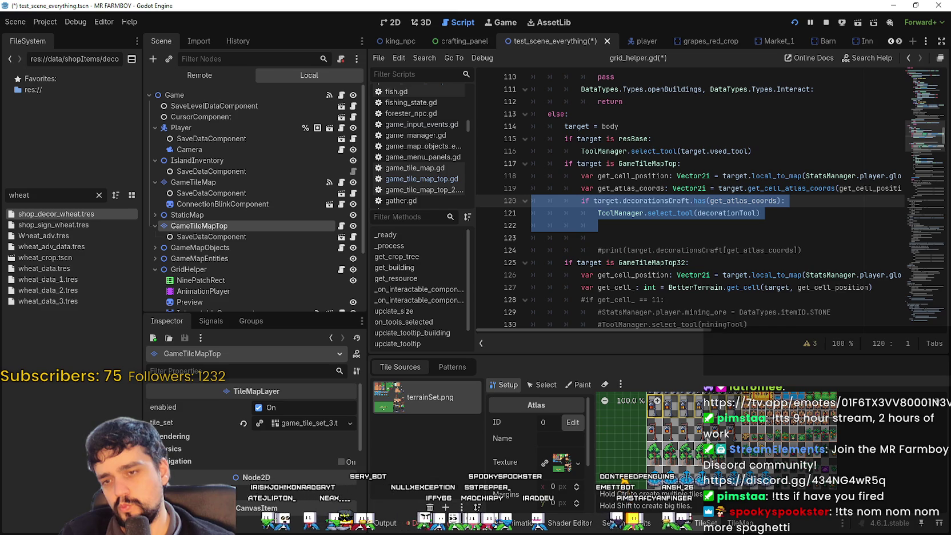
pyautogui.moveTo(709, 440); pyautogui.dragTo(696, 485)
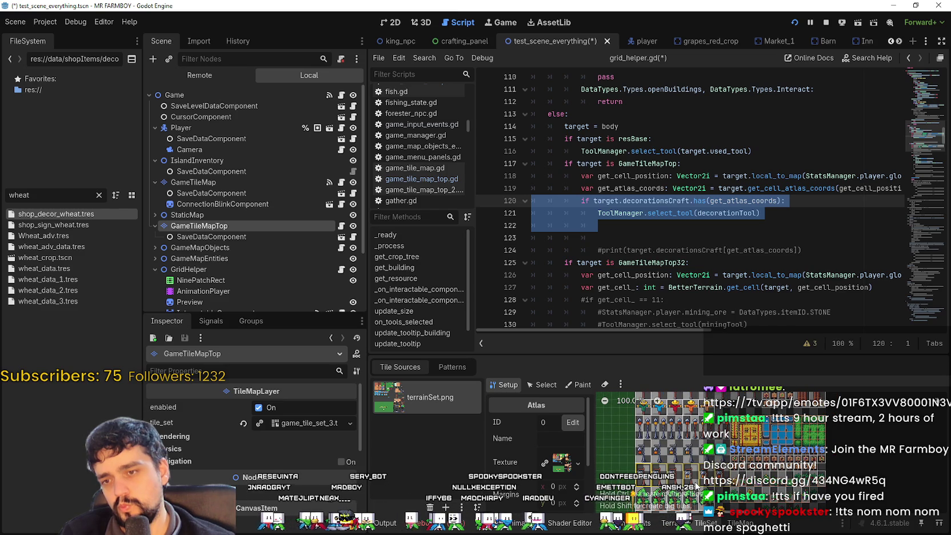
pyautogui.scroll(1, 695, 479)
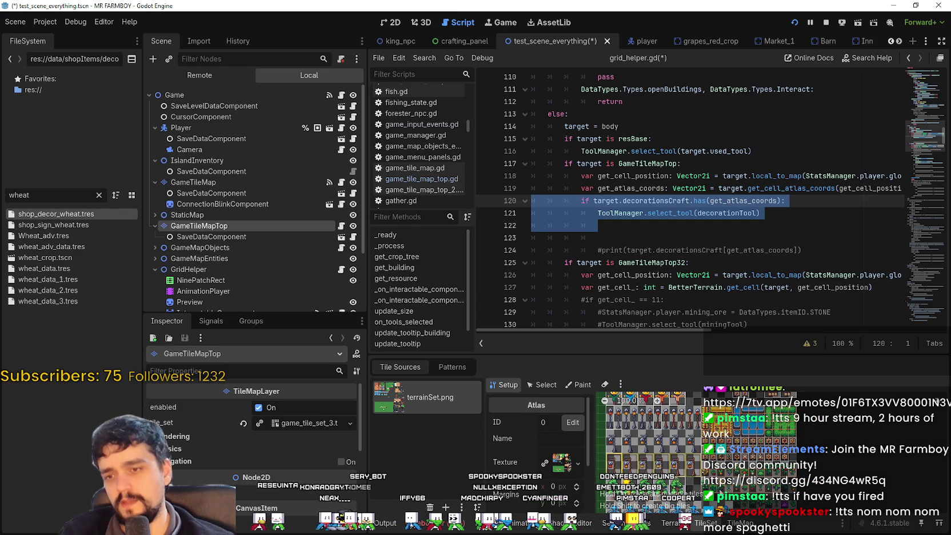
pyautogui.scroll(4, 694, 478)
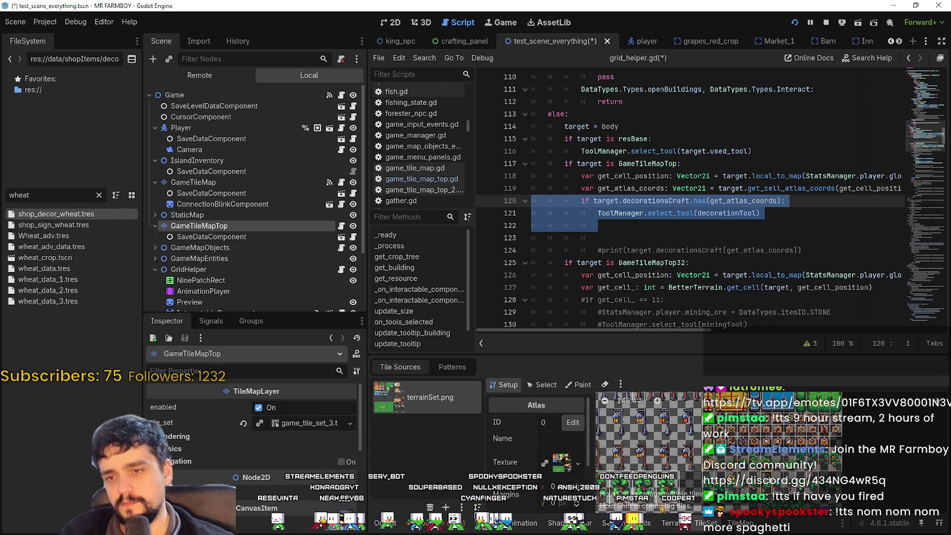
pyautogui.scroll(1, 775, 486)
pyautogui.moveTo(774, 486)
pyautogui.mouseDown()
pyautogui.moveTo(770, 457)
pyautogui.moveTo(771, 475)
pyautogui.mouseUp()
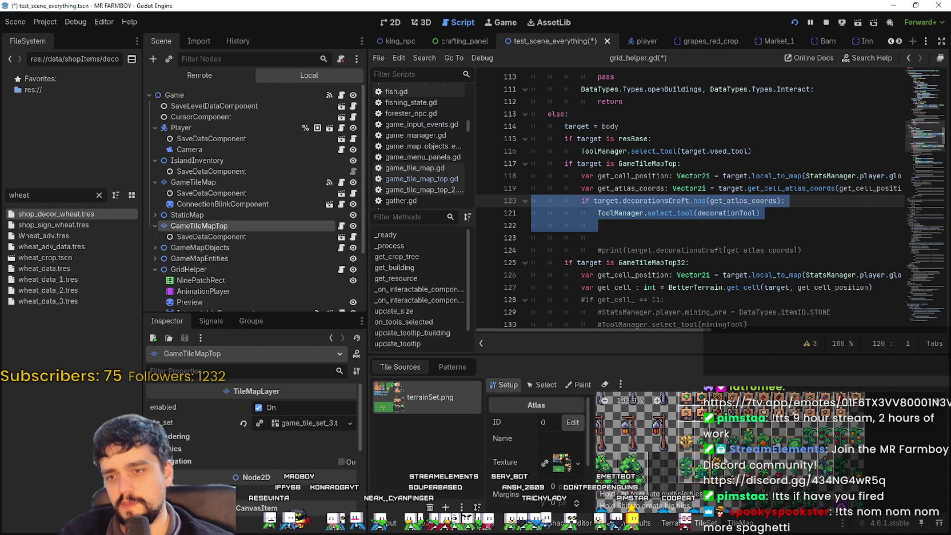
pyautogui.scroll(1, 771, 474)
pyautogui.scroll(1, 721, 459)
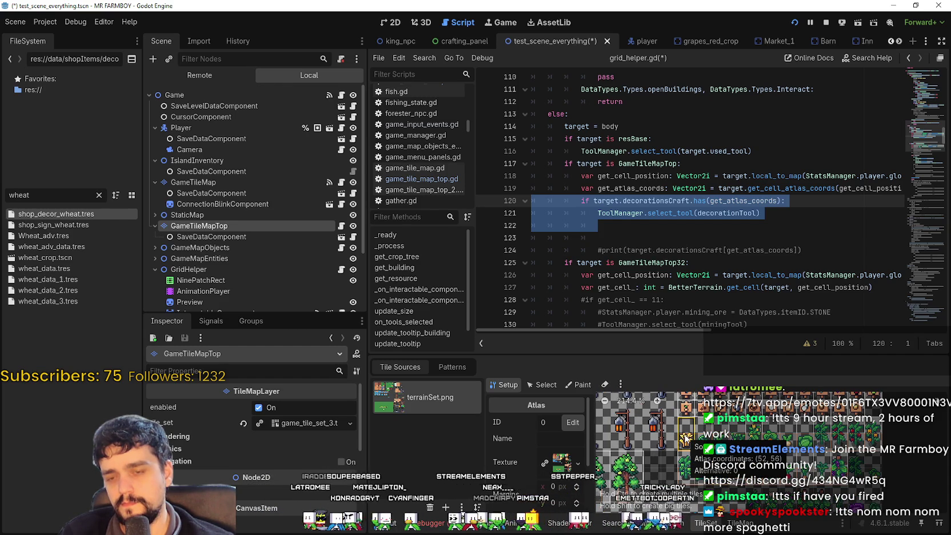
pyautogui.scroll(-7, 685, 437)
pyautogui.scroll(-5, 685, 437)
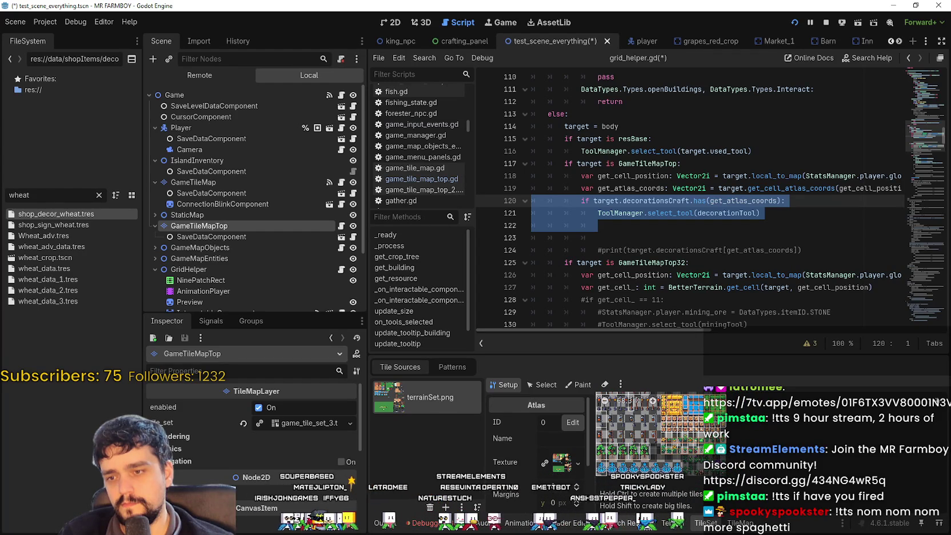
# Switch the bottom panel to the TileMap palette and zoom around the Tiles atlas.
pyautogui.click(740, 522)
pyautogui.scroll(-4, 686, 421)
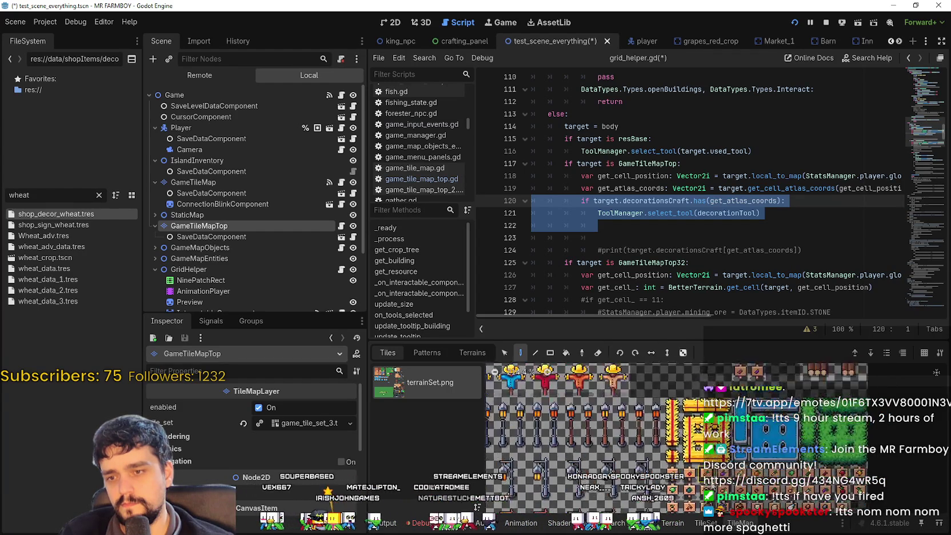
pyautogui.scroll(-4, 685, 421)
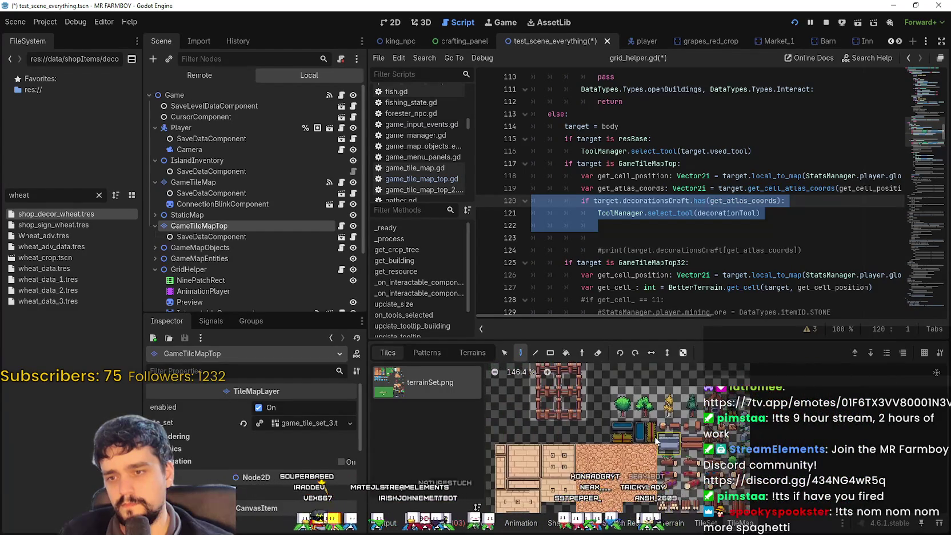
pyautogui.scroll(-6, 628, 465)
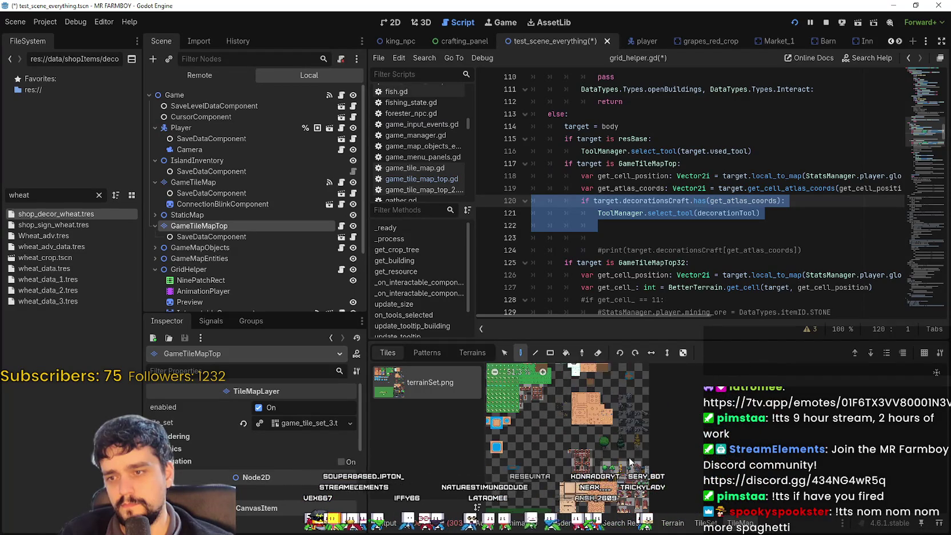
pyautogui.scroll(5, 684, 389)
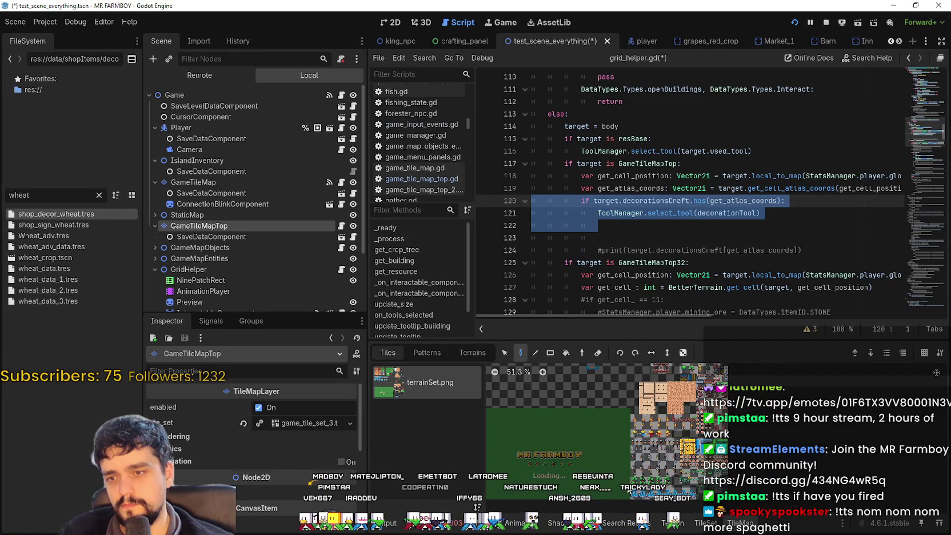
pyautogui.scroll(7, 684, 487)
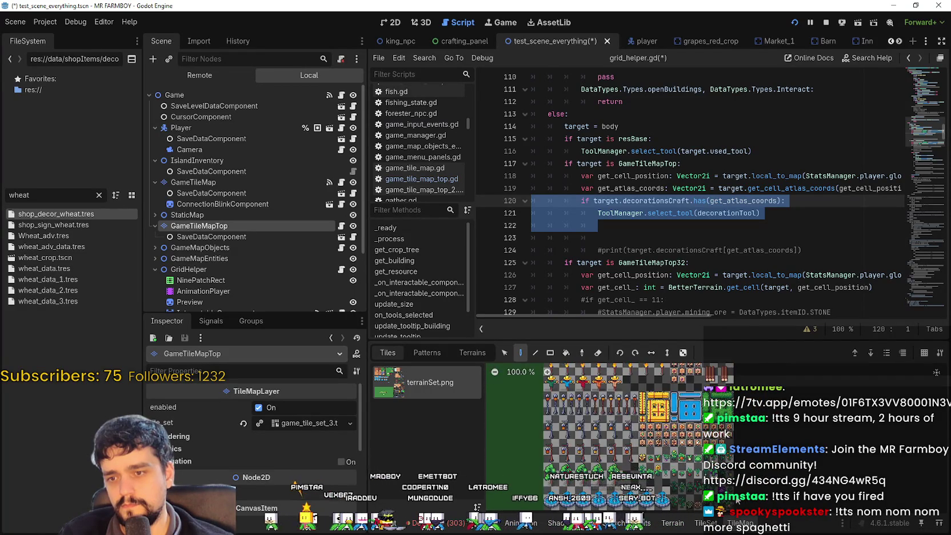
pyautogui.scroll(2, 594, 422)
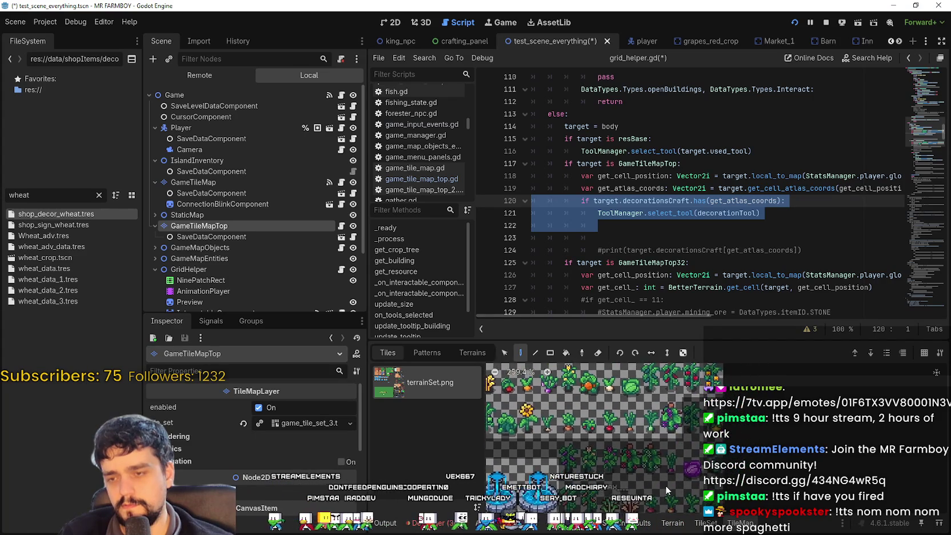
pyautogui.scroll(1, 672, 470)
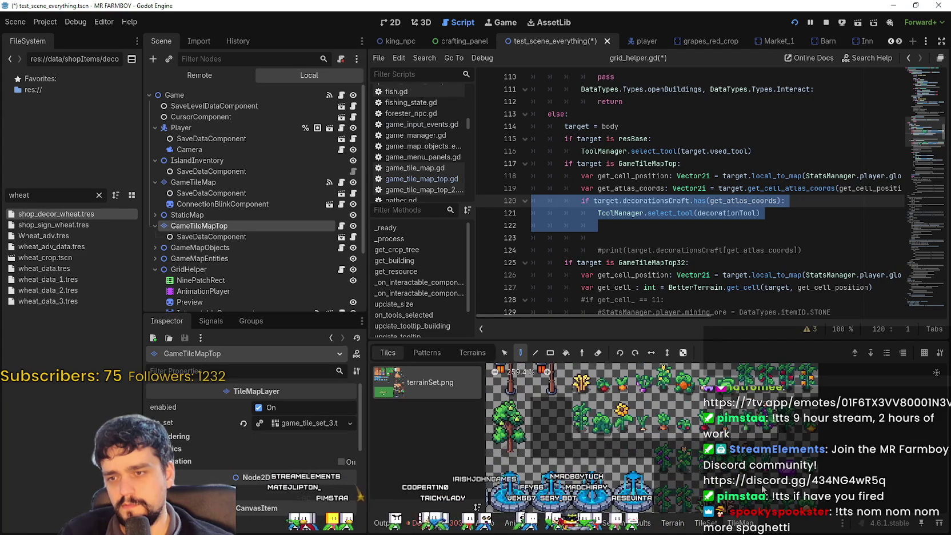
pyautogui.hscroll(3, 761, 489)
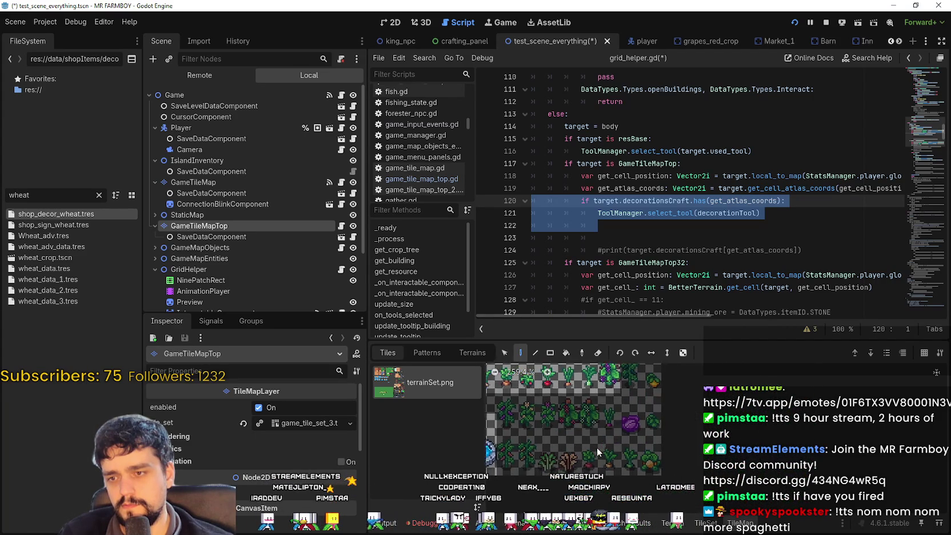
pyautogui.hscroll(-2, 651, 463)
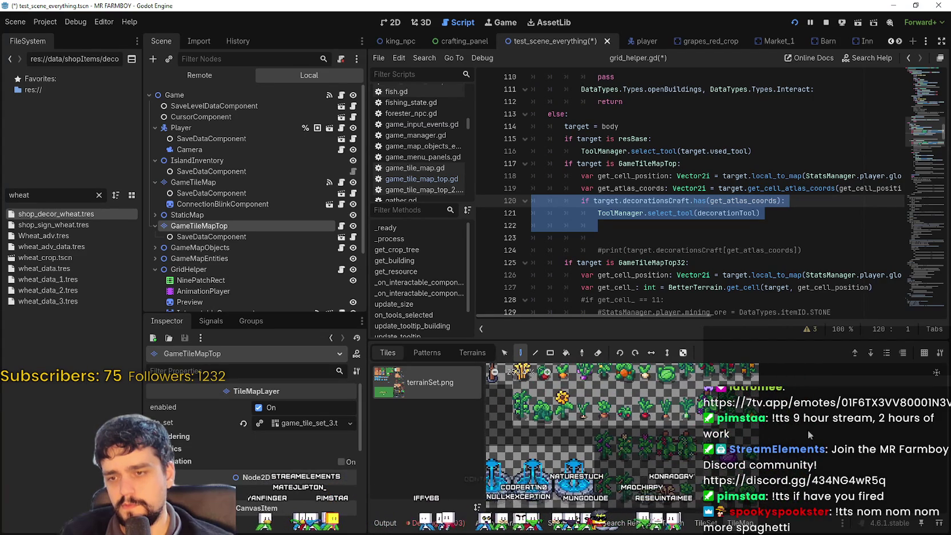
pyautogui.scroll(1, 767, 426)
pyautogui.scroll(1, 741, 452)
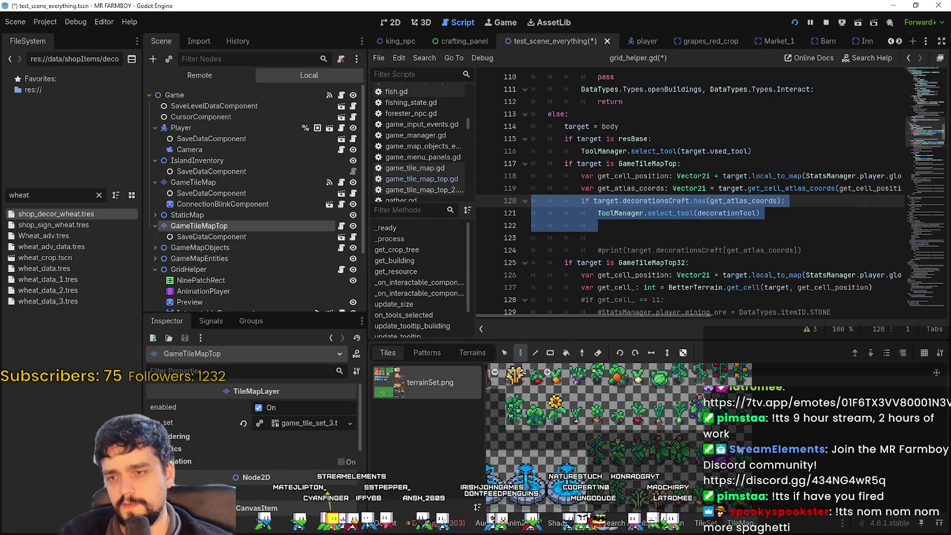
pyautogui.scroll(1, 740, 452)
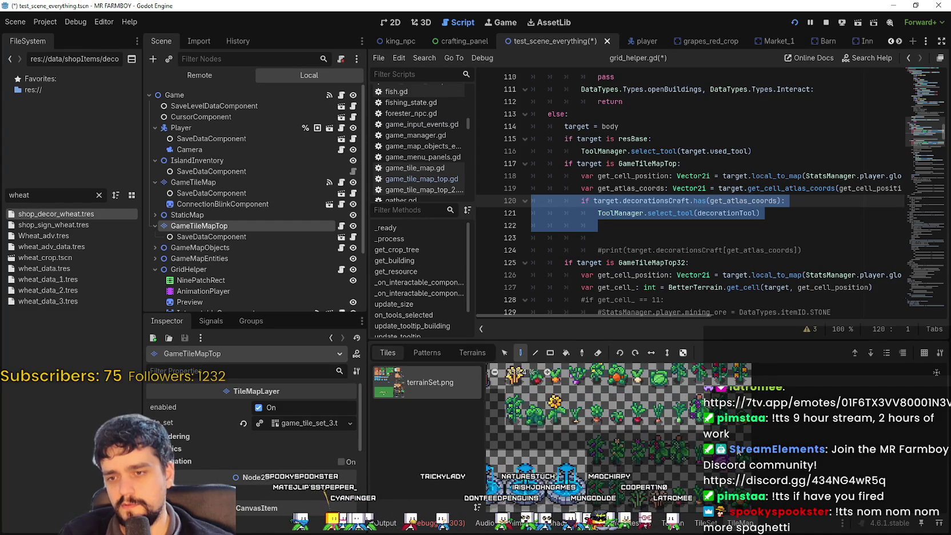
pyautogui.scroll(-3, 739, 452)
pyautogui.scroll(-1, 798, 496)
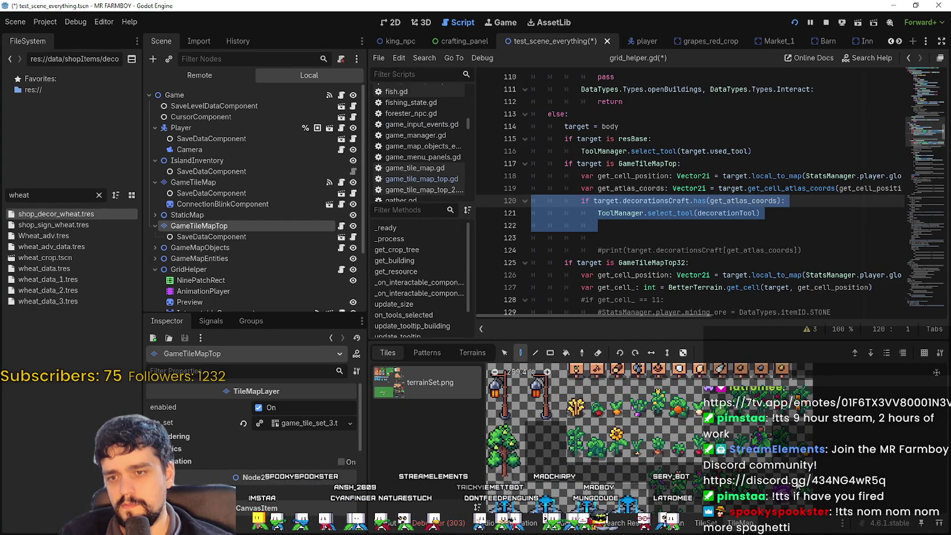
pyautogui.scroll(3, 739, 452)
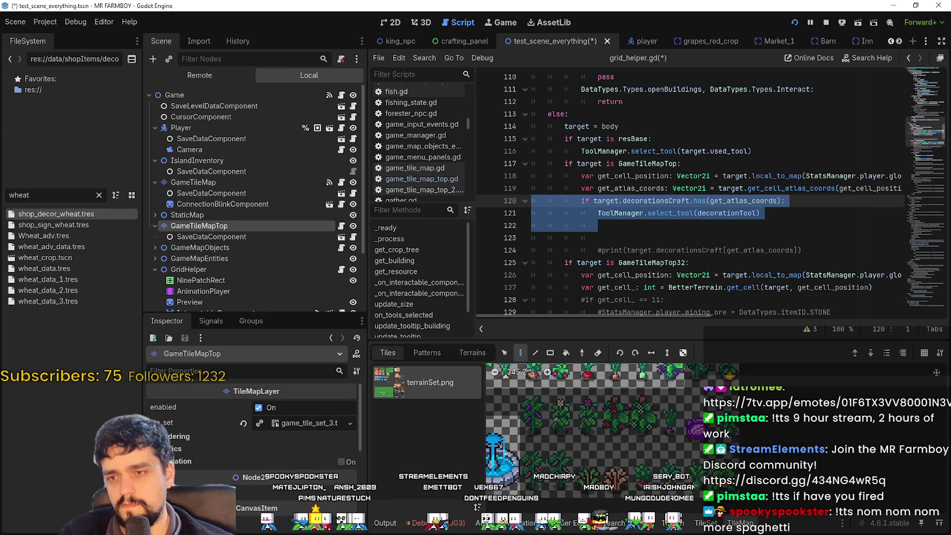
pyautogui.scroll(-1, 755, 425)
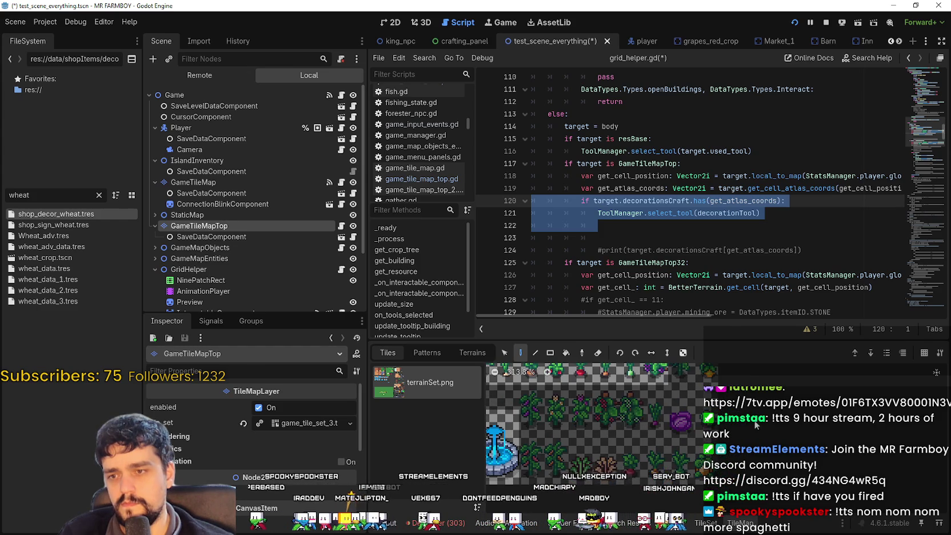
pyautogui.scroll(-2, 599, 428)
# Pick an atlas tile, pan over to the lamp-post tiles, and clear the code selection on lines 120–122.
pyautogui.click(530, 429)
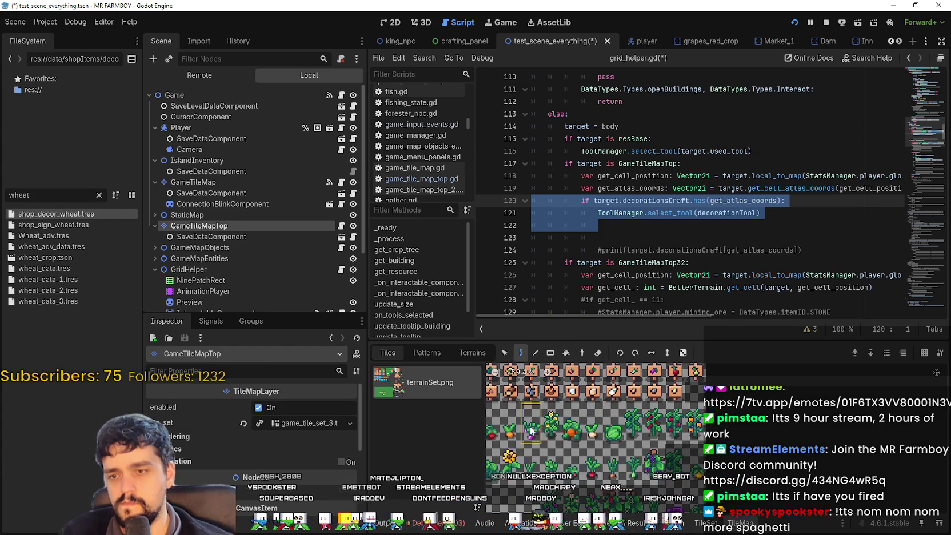
pyautogui.moveTo(530, 430); pyautogui.dragTo(668, 430)
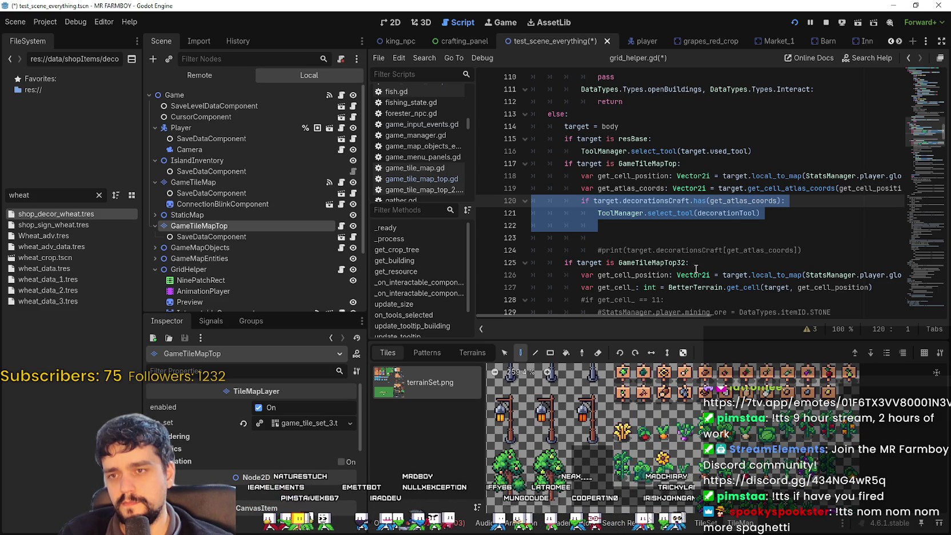
pyautogui.click(643, 230)
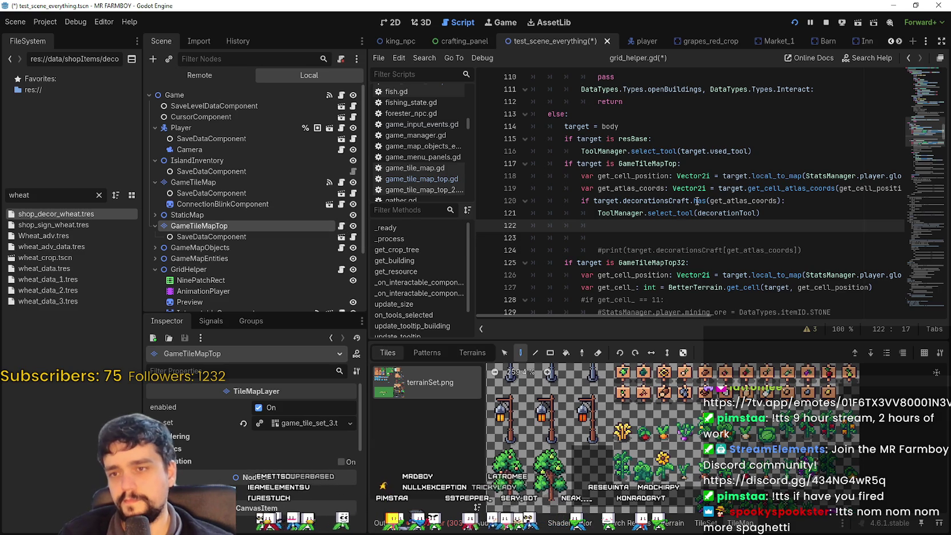
# From field_cursor_component.gd, use Lookup Symbol on BaseCursorComponent to open base_cursor_component.gd.
pyautogui.press('Up')
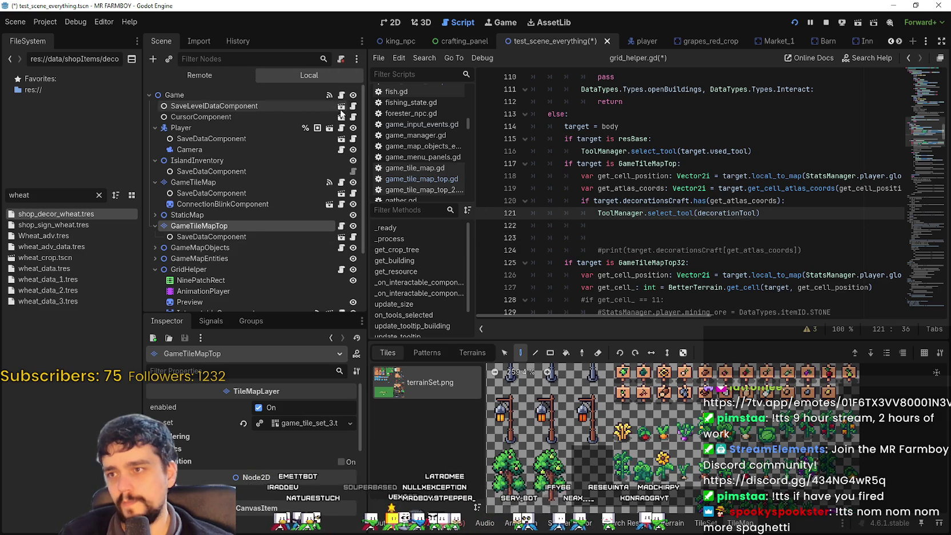
pyautogui.click(354, 117)
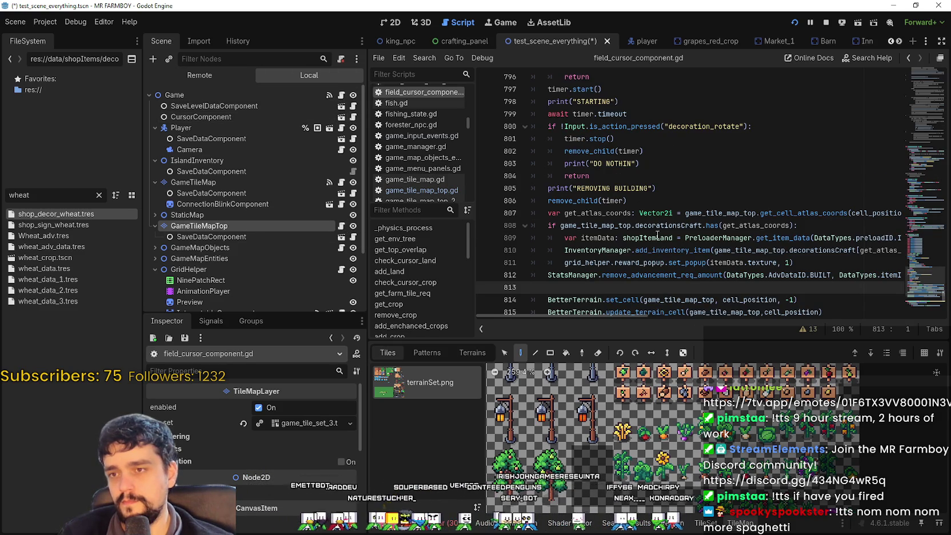
pyautogui.scroll(5, 644, 281)
pyautogui.scroll(-5, 648, 233)
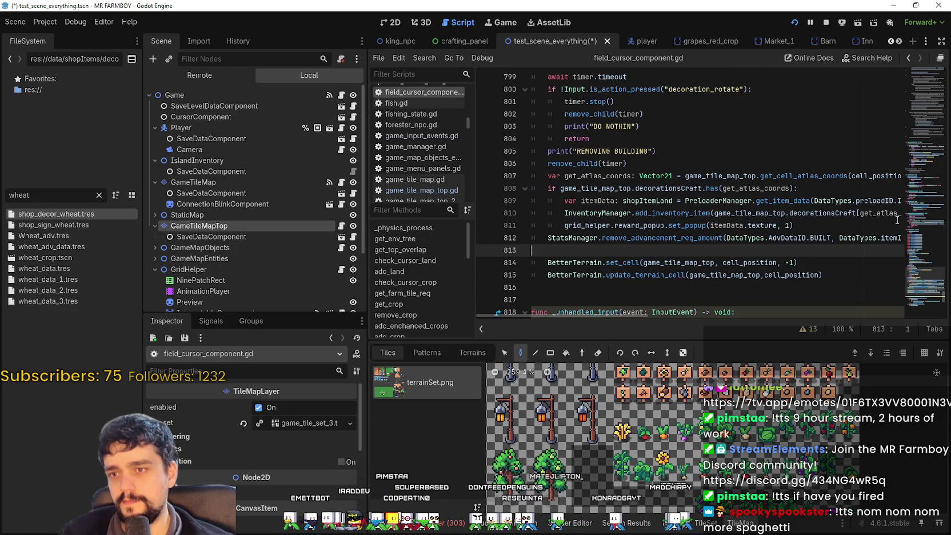
pyautogui.moveTo(921, 290)
pyautogui.mouseDown()
pyautogui.moveTo(800, 171)
pyautogui.moveTo(667, 76)
pyautogui.mouseUp()
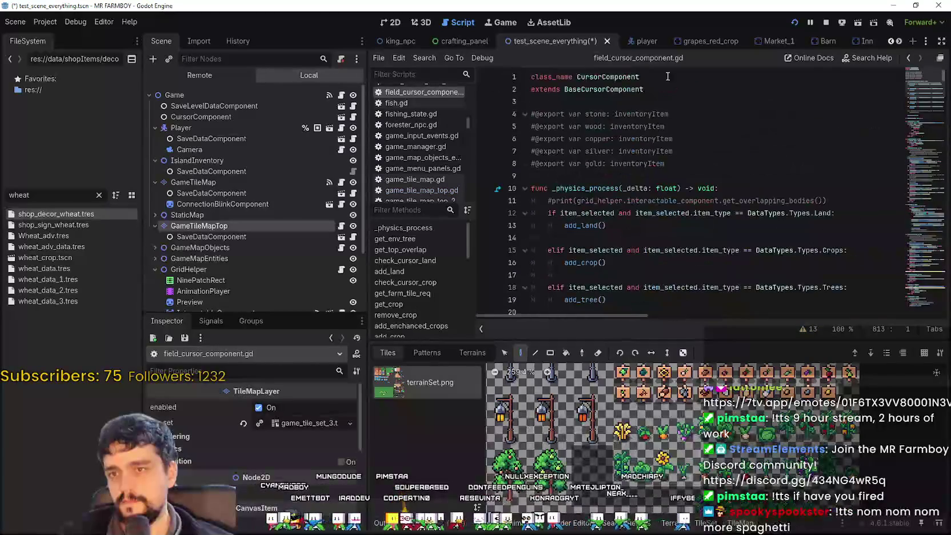
pyautogui.rightClick(626, 86)
pyautogui.click(662, 243)
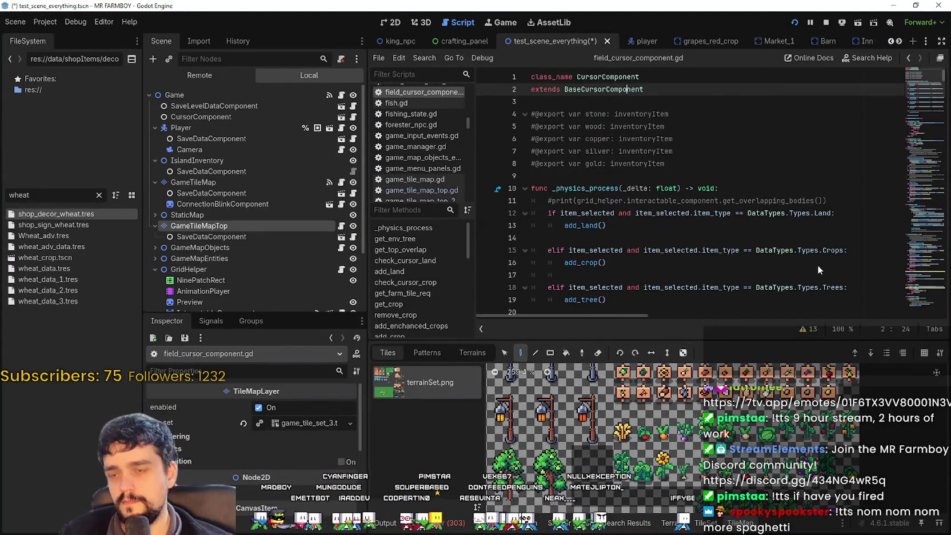
pyautogui.scroll(-1, 788, 240)
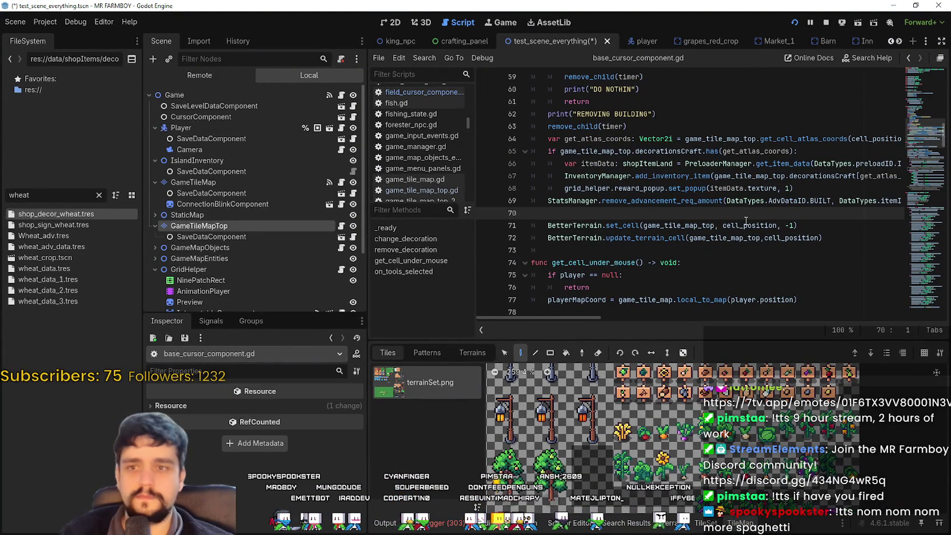
# Select the decorationsCraft check on line 65 and the start of line 66 to inspect them.
pyautogui.click(803, 150)
pyautogui.moveTo(802, 150); pyautogui.dragTo(535, 151)
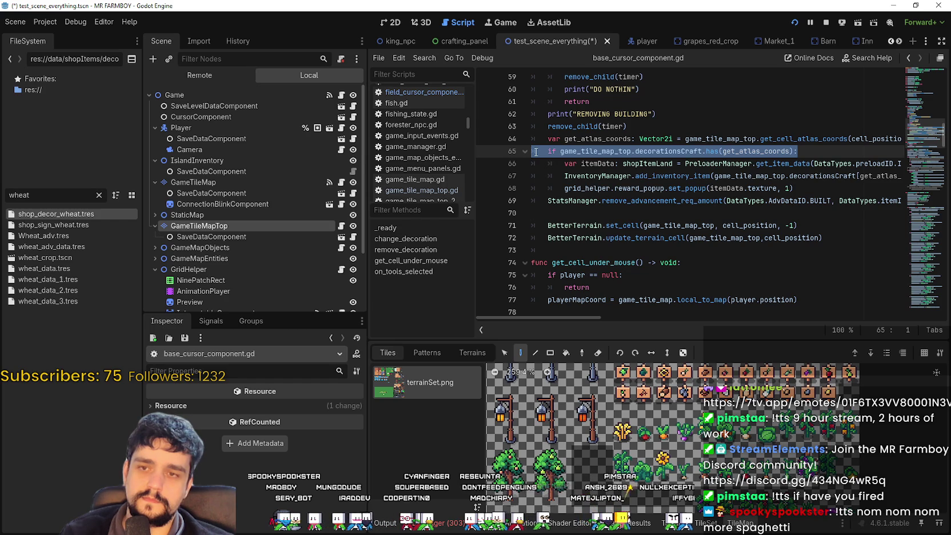
pyautogui.moveTo(574, 316)
pyautogui.mouseDown()
pyautogui.moveTo(616, 320)
pyautogui.moveTo(555, 322)
pyautogui.moveTo(716, 324)
pyautogui.moveTo(557, 319)
pyautogui.mouseUp()
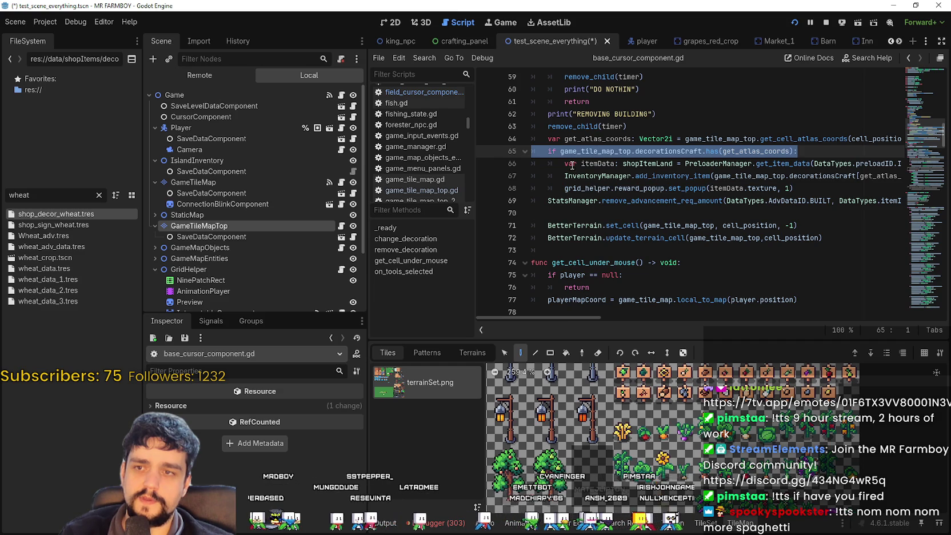
pyautogui.moveTo(564, 164); pyautogui.dragTo(595, 163)
# Look up the get_item_data symbol to open its definition in preload_manager.gd.
pyautogui.click(772, 163)
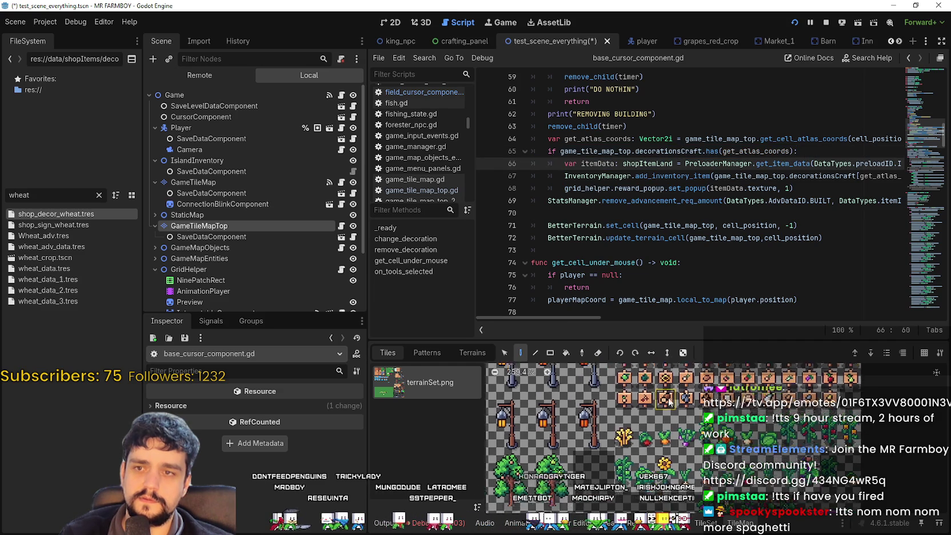
pyautogui.rightClick(762, 163)
pyautogui.click(800, 321)
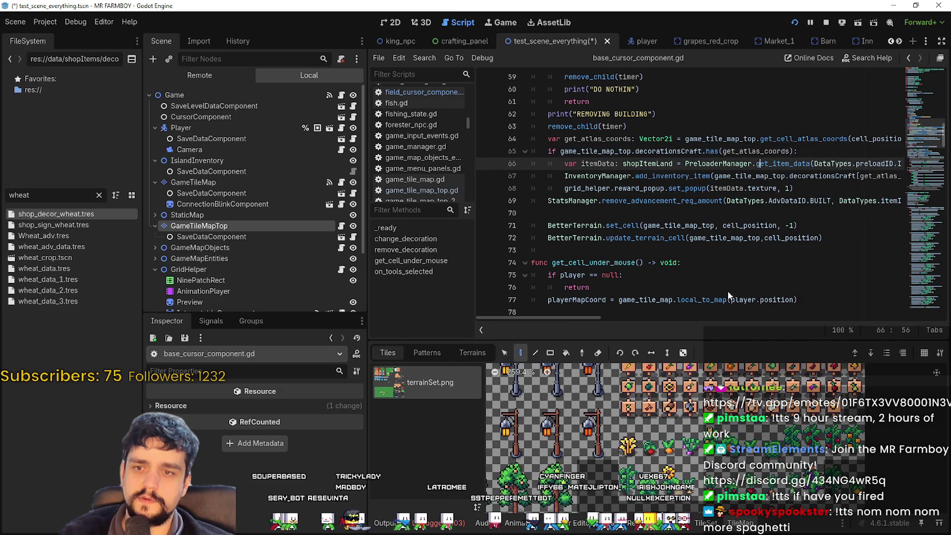
# Check get_item_data's itemData_, then reopen base_cursor_component.gd at line 66 via BaseCursorComponent's Lookup Symbol.
pyautogui.doubleClick(610, 242)
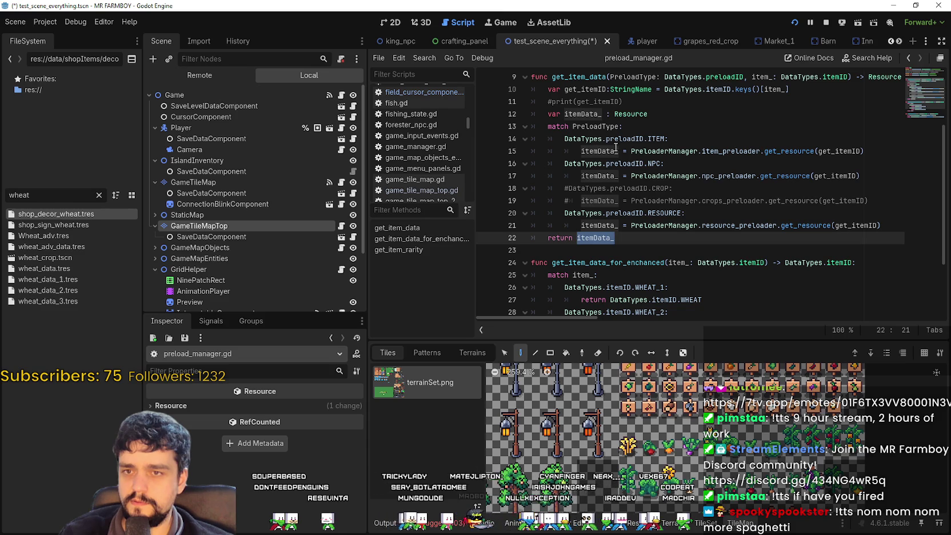
pyautogui.moveTo(780, 150)
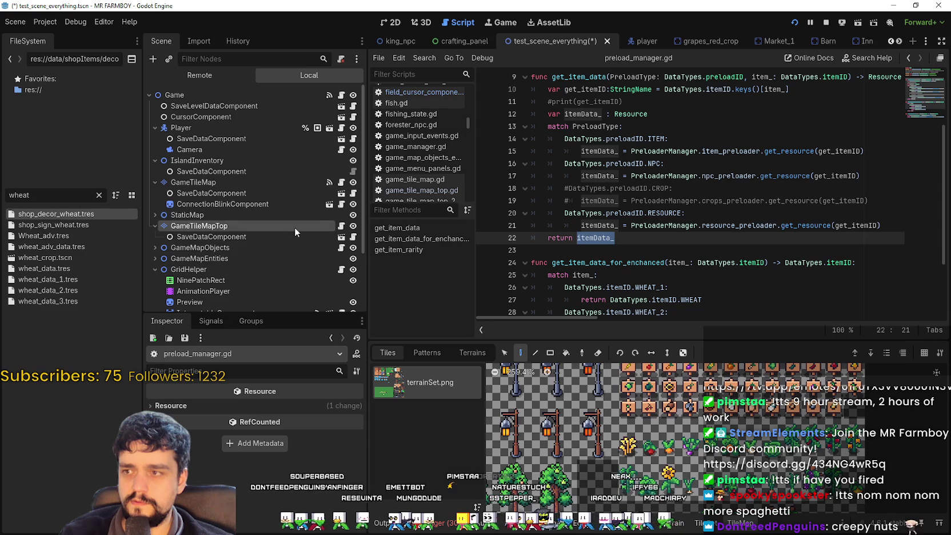
pyautogui.click(417, 92)
pyautogui.rightClick(600, 88)
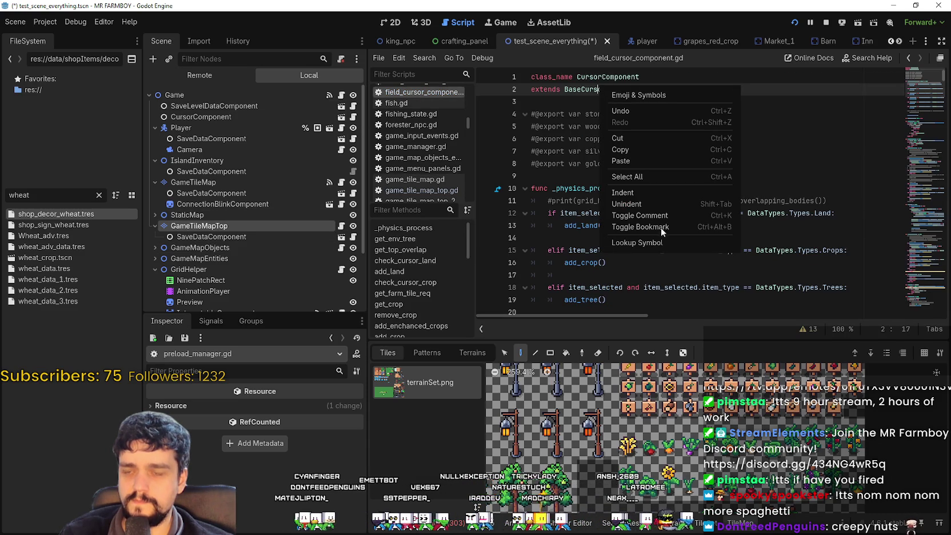
pyautogui.click(672, 243)
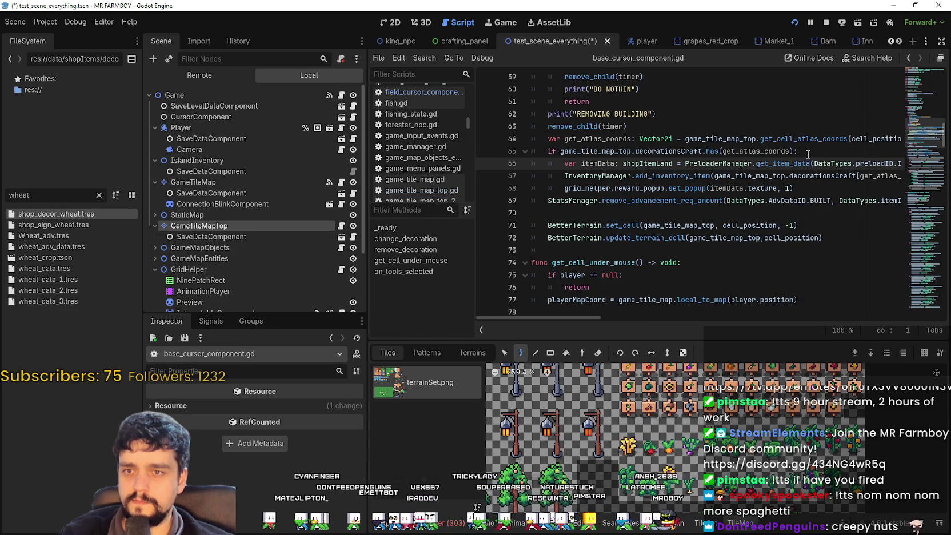
pyautogui.click(550, 164)
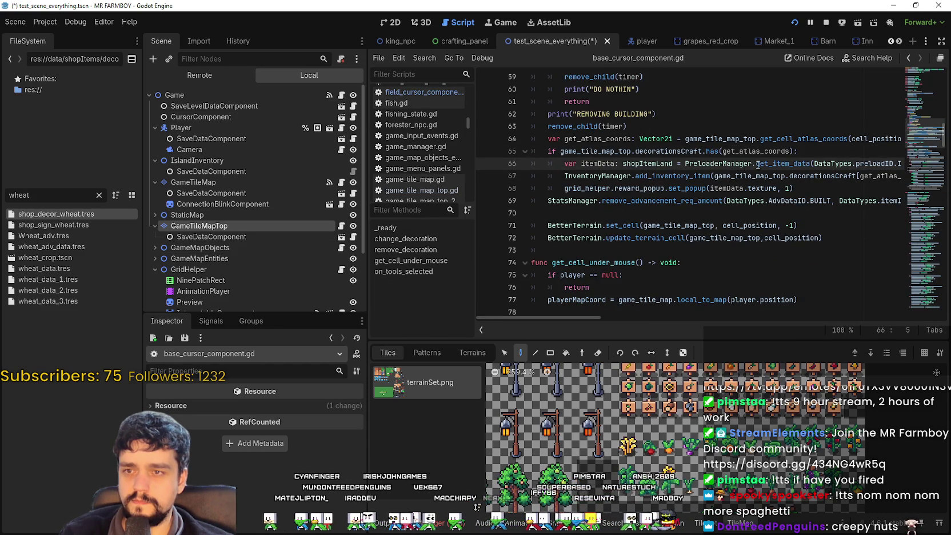
pyautogui.moveTo(758, 165); pyautogui.dragTo(908, 169)
# Select line 66 and the following lines 67–69 to inspect the removal code.
pyautogui.click(885, 169)
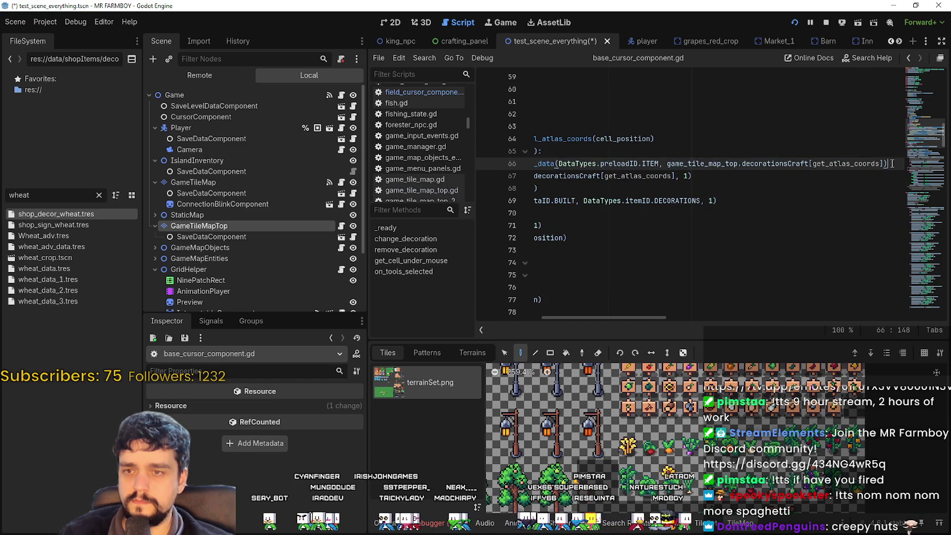
pyautogui.moveTo(892, 163)
pyautogui.mouseDown()
pyautogui.moveTo(497, 167)
pyautogui.moveTo(565, 169)
pyautogui.mouseUp()
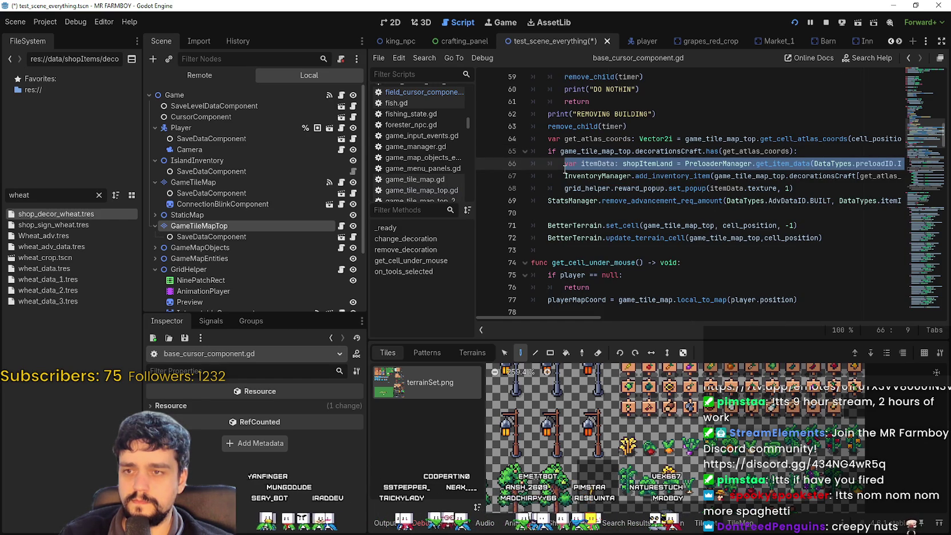
pyautogui.moveTo(531, 188); pyautogui.dragTo(532, 174)
pyautogui.moveTo(532, 213); pyautogui.dragTo(532, 188)
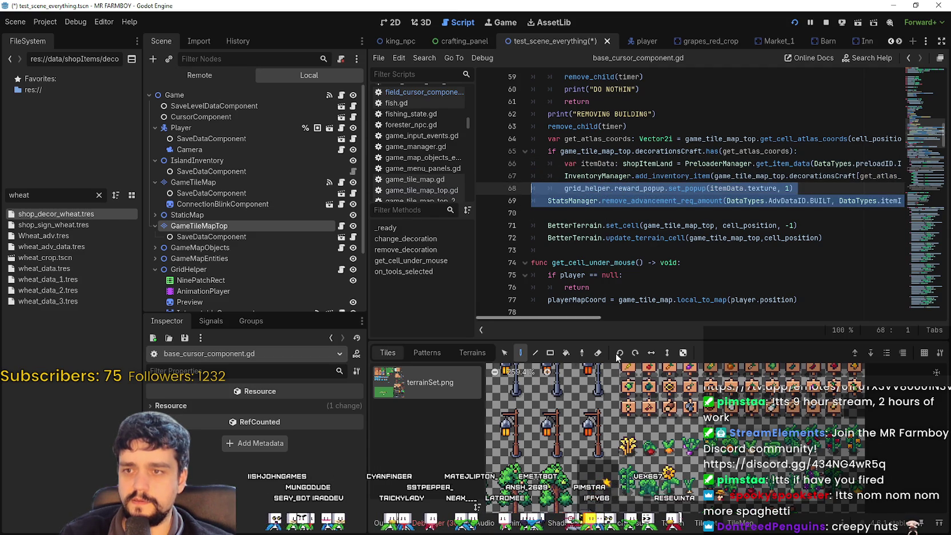
pyautogui.moveTo(601, 320); pyautogui.dragTo(637, 309)
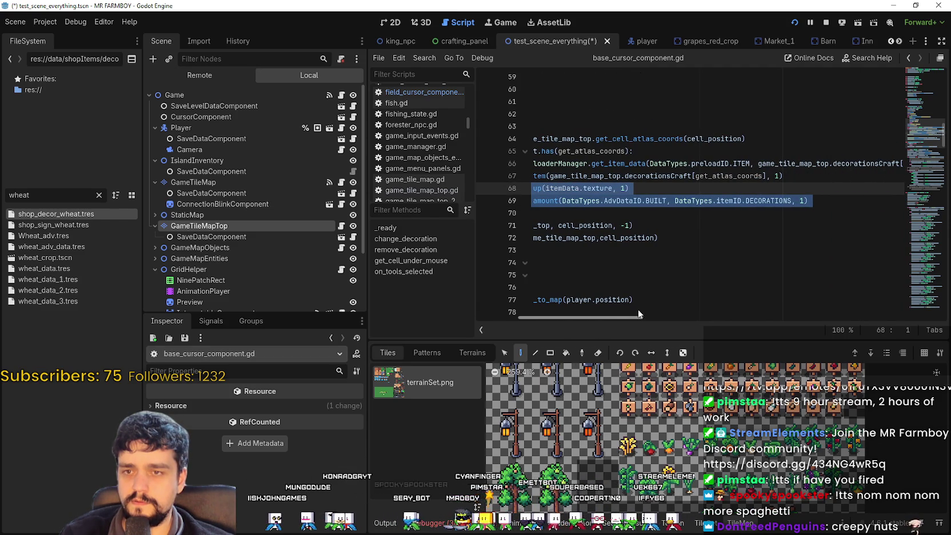
pyautogui.moveTo(637, 309)
pyautogui.mouseDown()
pyautogui.moveTo(573, 301)
pyautogui.moveTo(683, 305)
pyautogui.moveTo(674, 304)
pyautogui.mouseUp()
# Insert a blank line after line 66, then select the itemData's shopItemLand type.
pyautogui.click(857, 165)
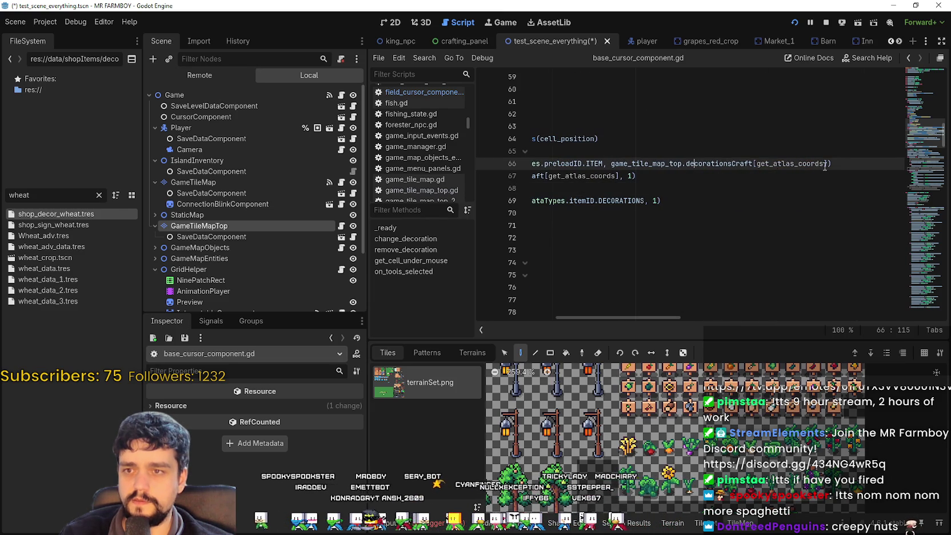
pyautogui.moveTo(809, 174); pyautogui.dragTo(458, 163)
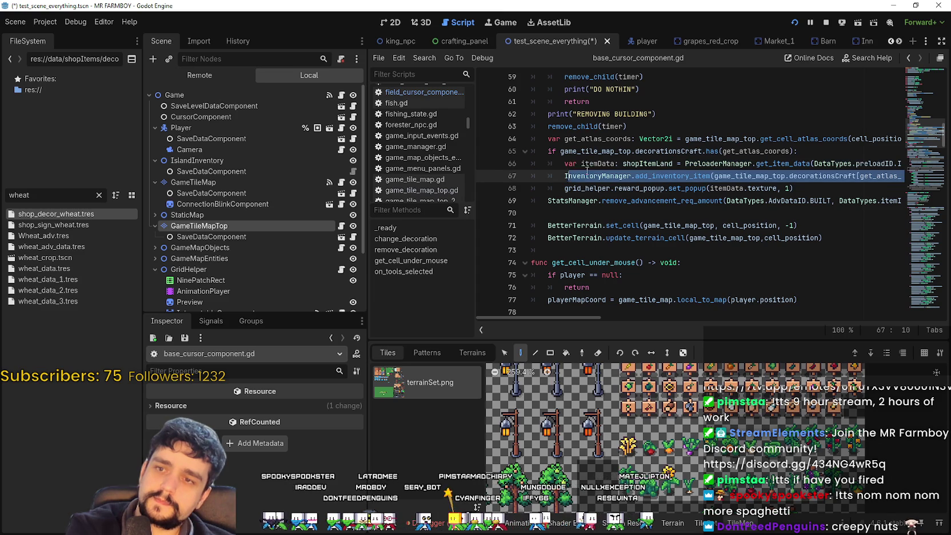
pyautogui.click(490, 162)
pyautogui.click(582, 164)
pyautogui.press('End')
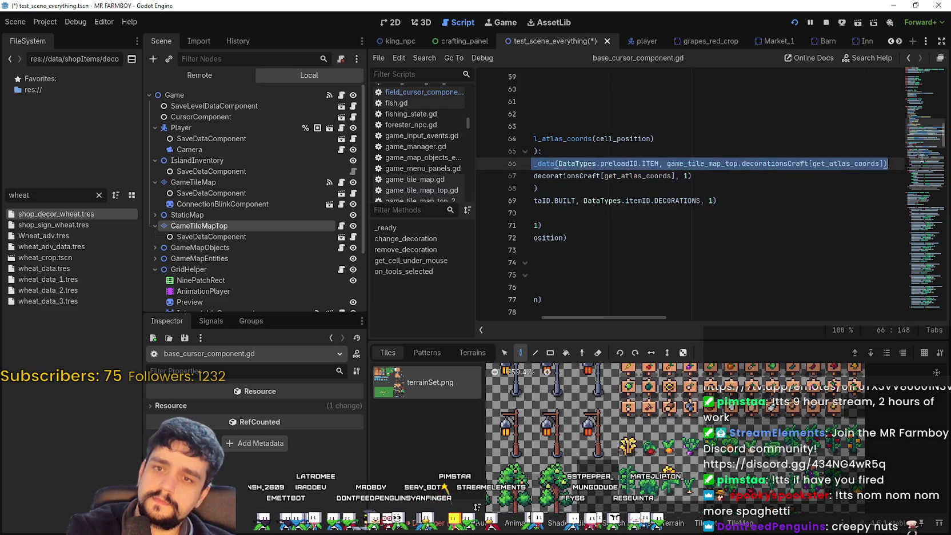
pyautogui.press('Return')
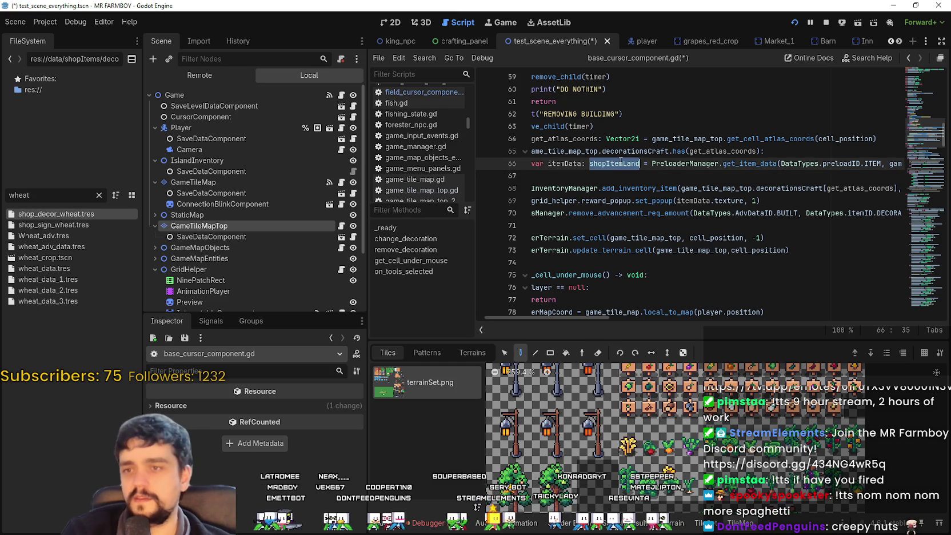
pyautogui.moveTo(639, 164); pyautogui.dragTo(538, 165)
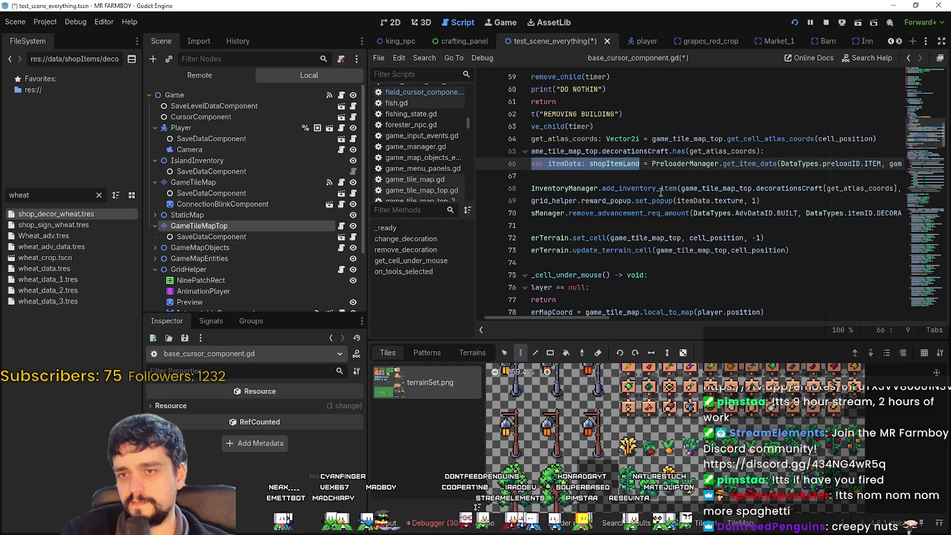
pyautogui.moveTo(639, 164); pyautogui.dragTo(589, 164)
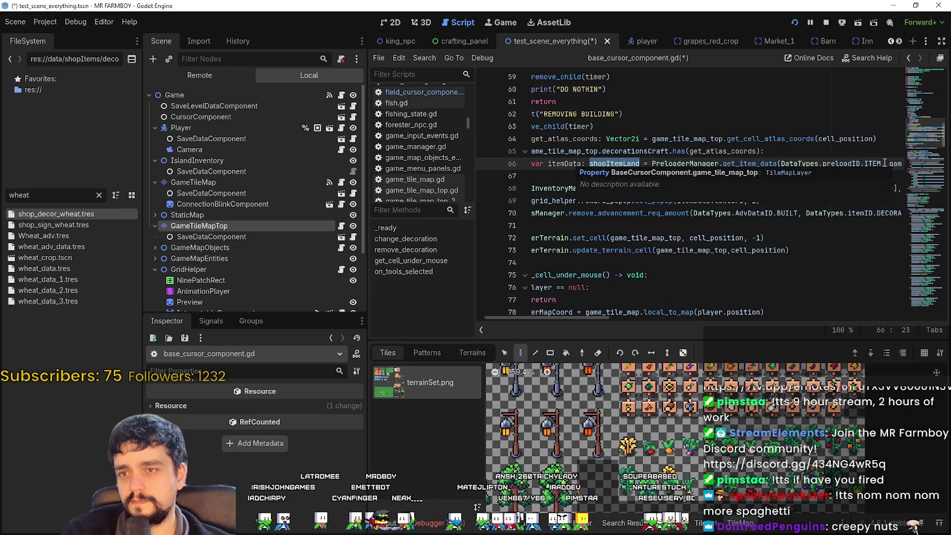
pyautogui.moveTo(749, 167)
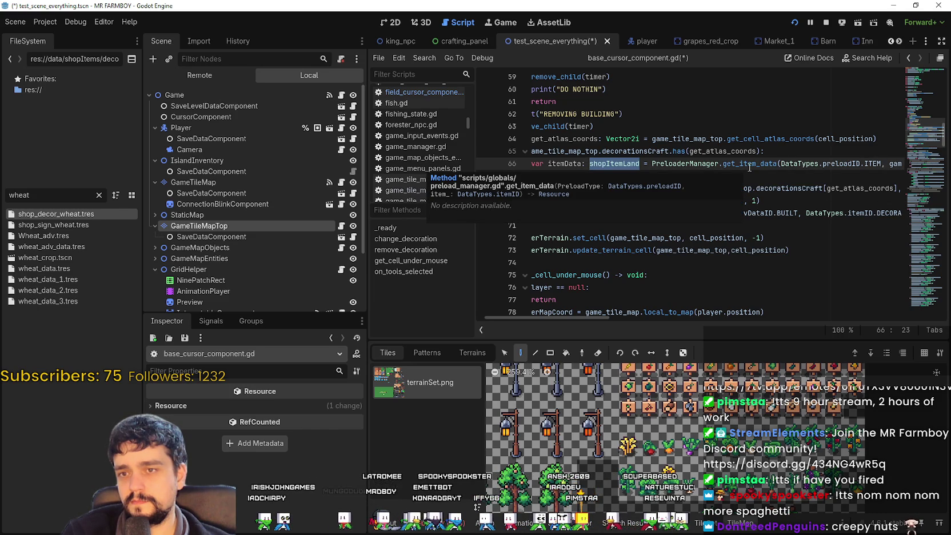
# Open the get_item_data definition and check how itemData_ is set and returned.
pyautogui.rightClick(749, 167)
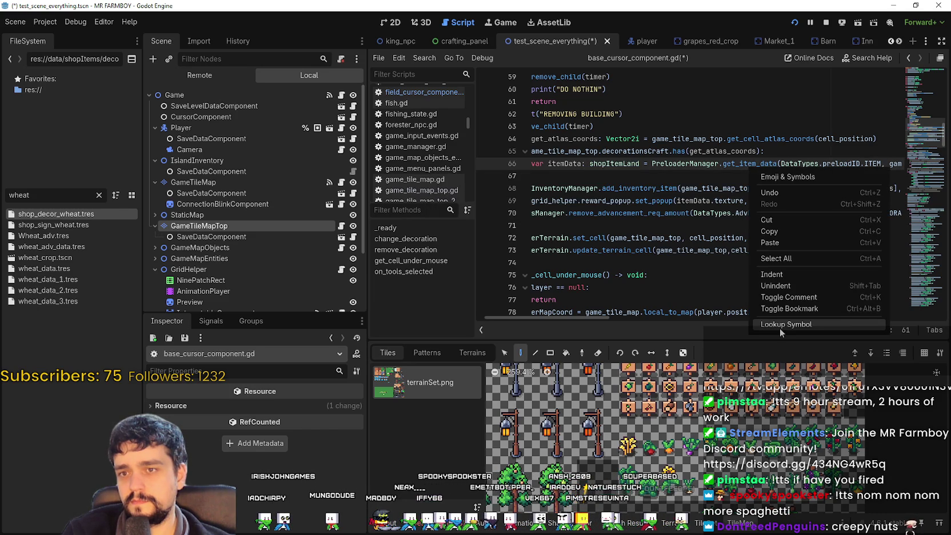
pyautogui.click(780, 328)
pyautogui.scroll(-1, 711, 262)
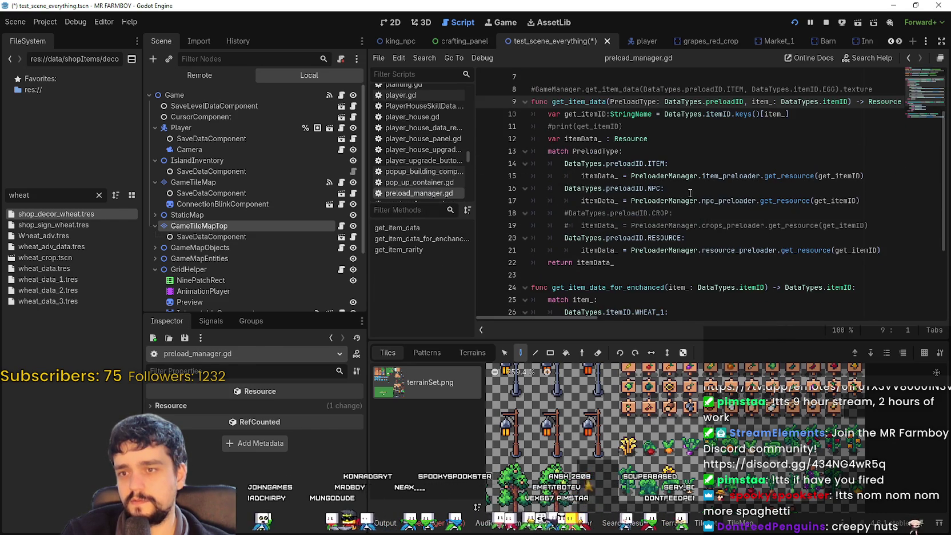
pyautogui.doubleClick(614, 176)
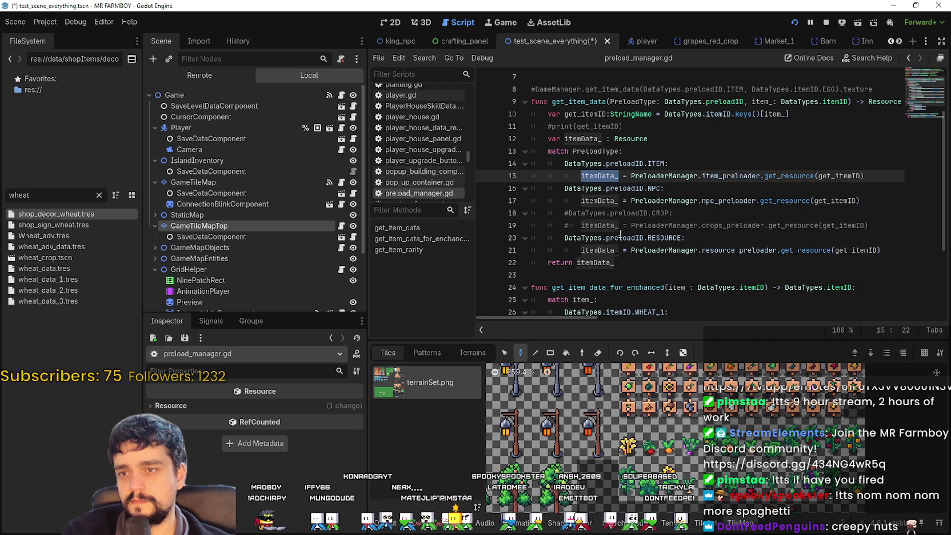
pyautogui.doubleClick(597, 262)
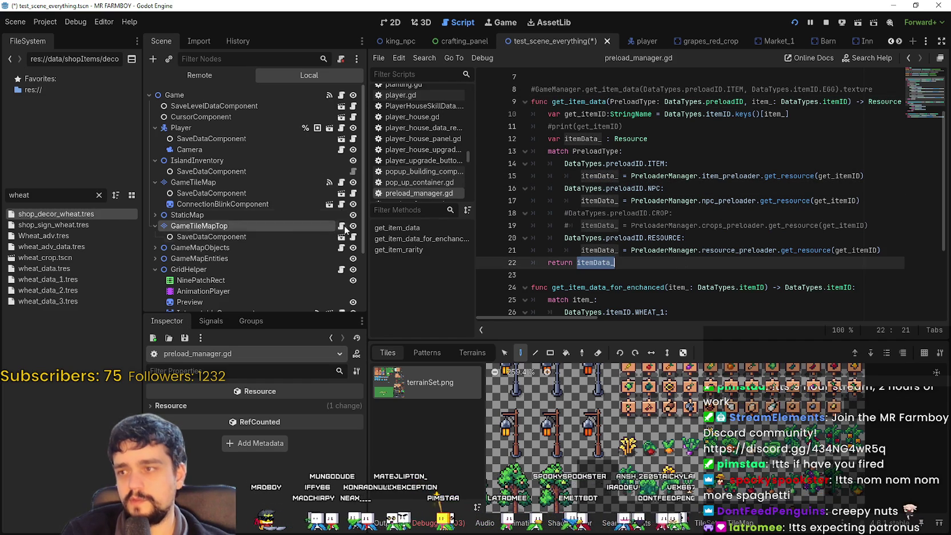
pyautogui.scroll(1, 431, 126)
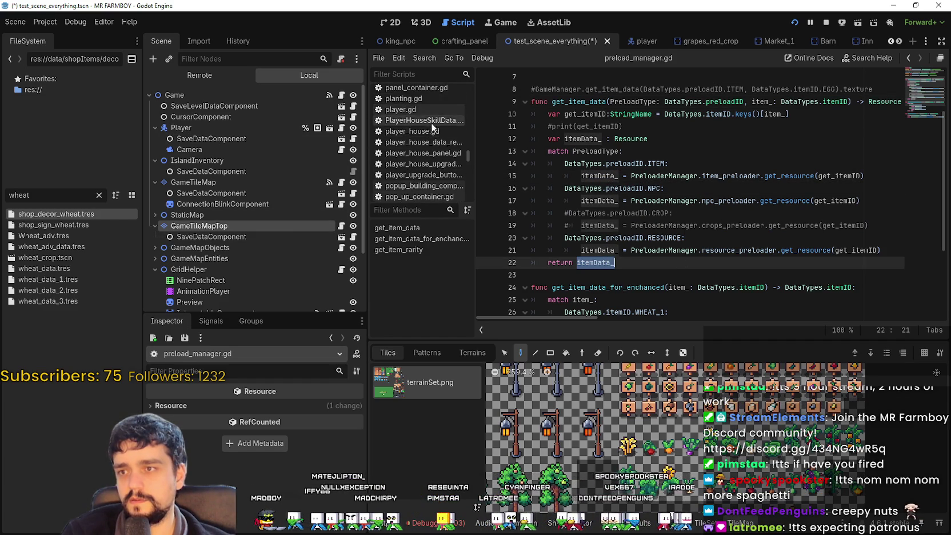
pyautogui.scroll(-3, 437, 148)
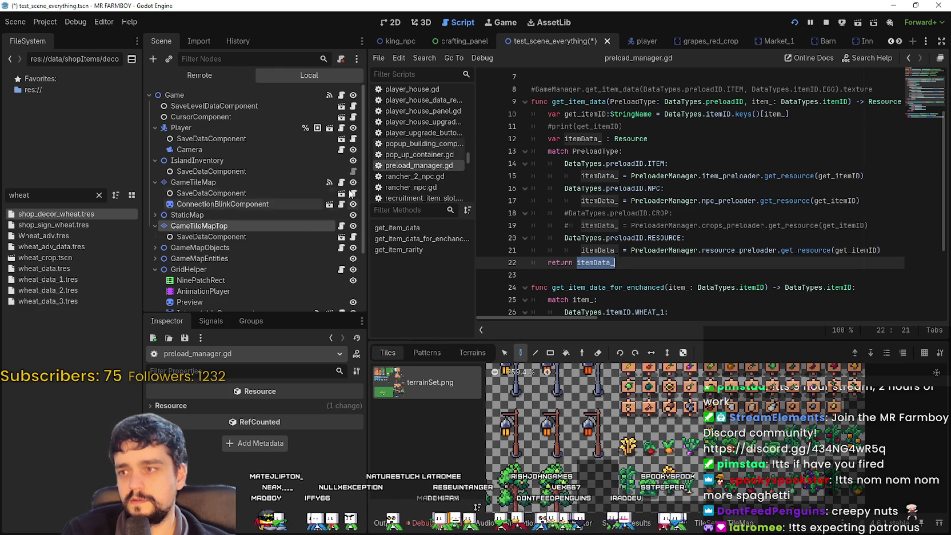
# From the cursor component script, jump to base_cursor_component.gd via Lookup Symbol on BaseCursorComponent.
pyautogui.click(353, 117)
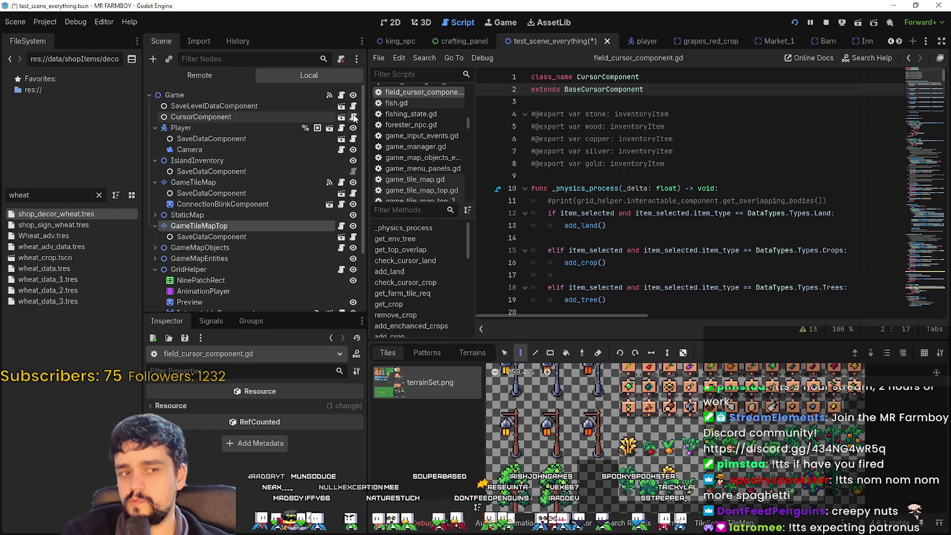
pyautogui.rightClick(631, 89)
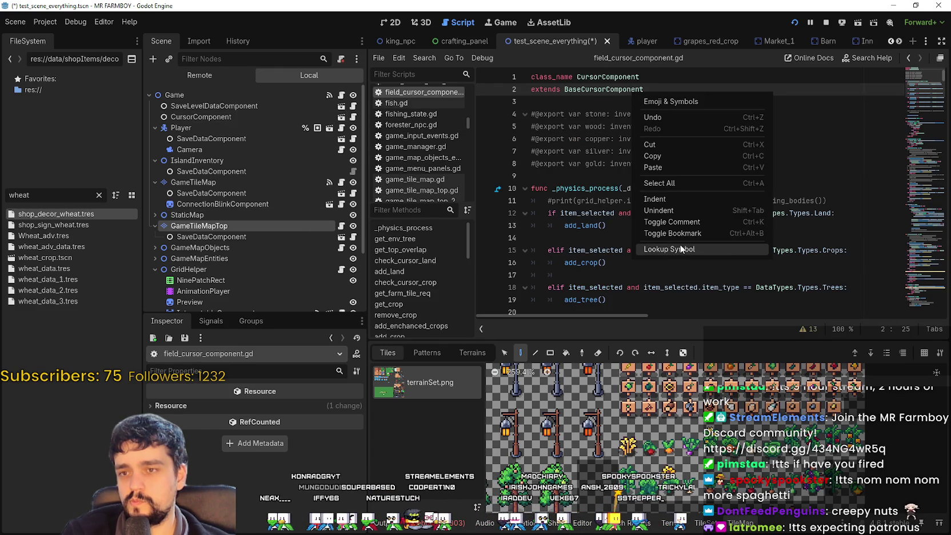
pyautogui.click(679, 246)
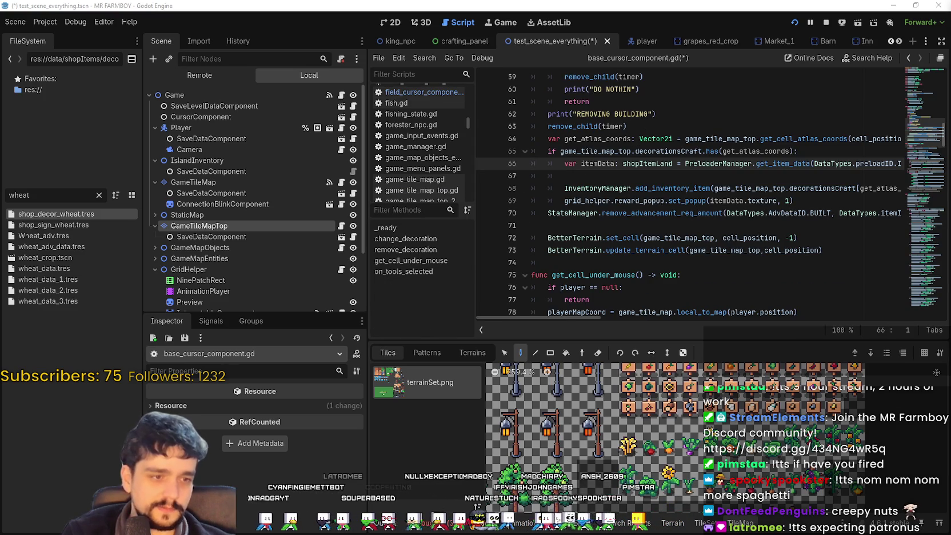
# Add 'if itemData != null:' on line 67, indent lines 68–69 under it, and save.
pyautogui.scroll(1, 733, 173)
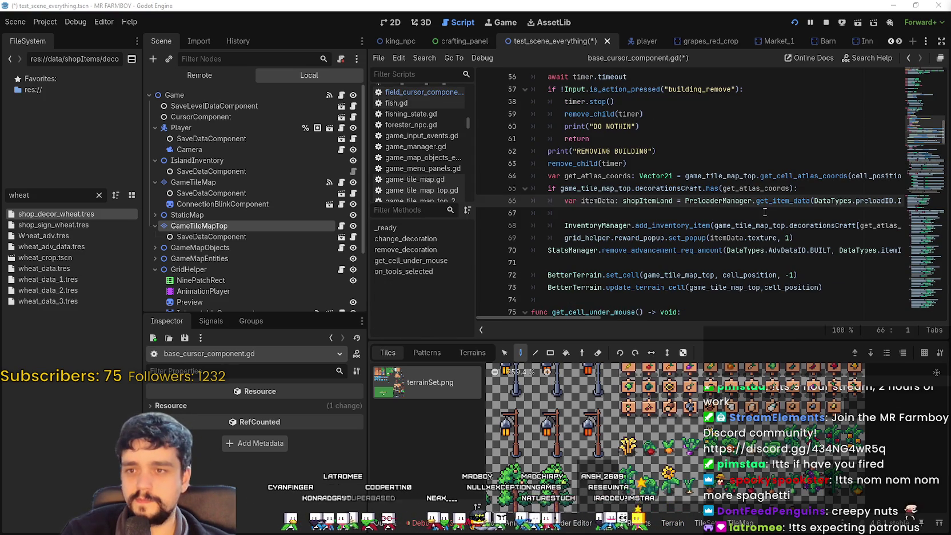
pyautogui.click(766, 211)
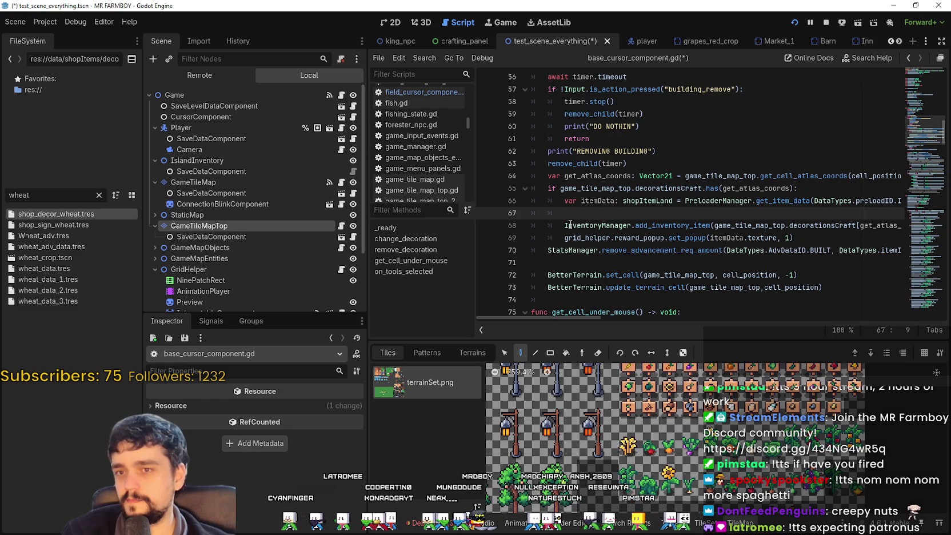
pyautogui.write('if ')
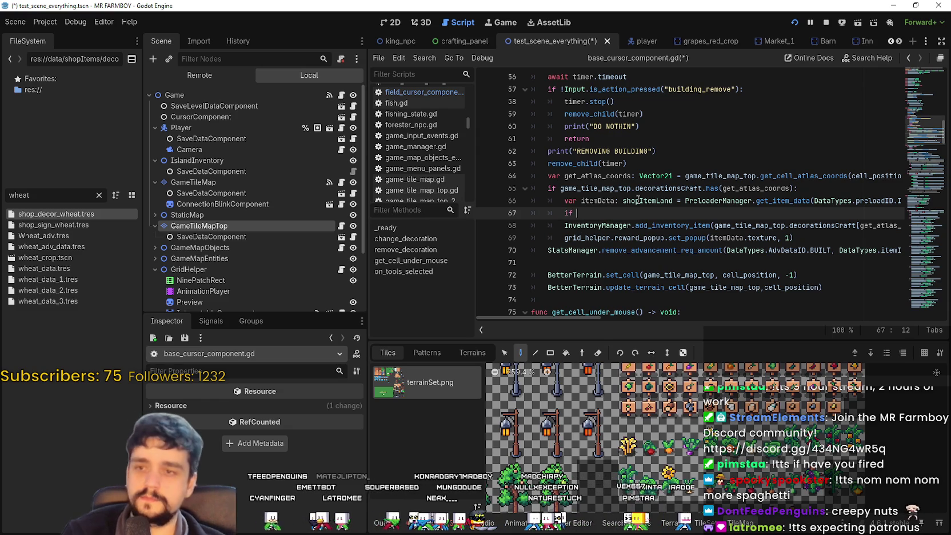
pyautogui.write('itemData')
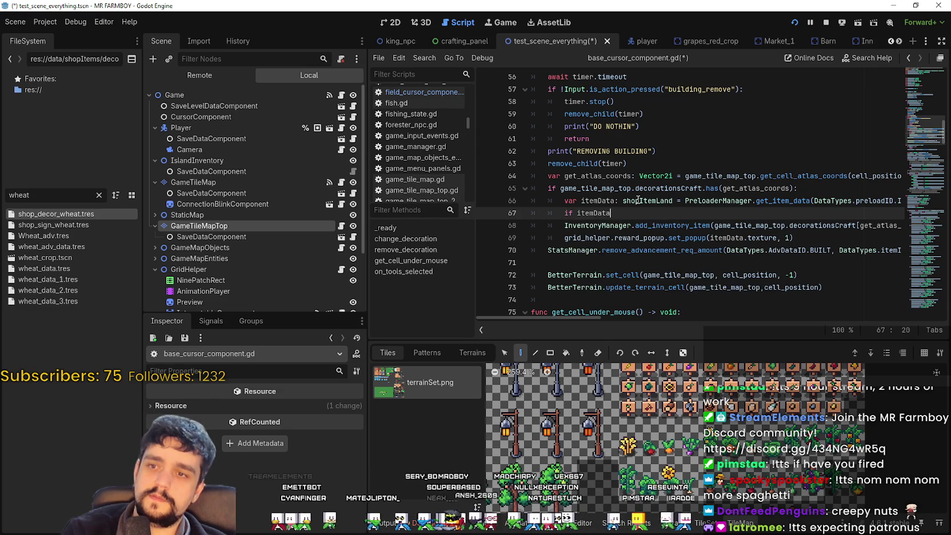
pyautogui.write(' != null:')
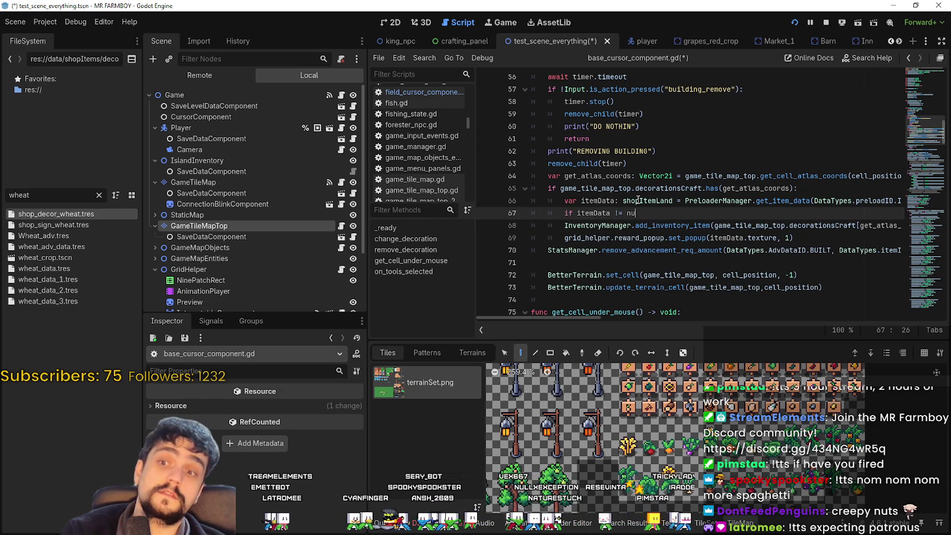
pyautogui.click(550, 225)
pyautogui.press('Tab')
pyautogui.click(551, 238)
pyautogui.press('Tab')
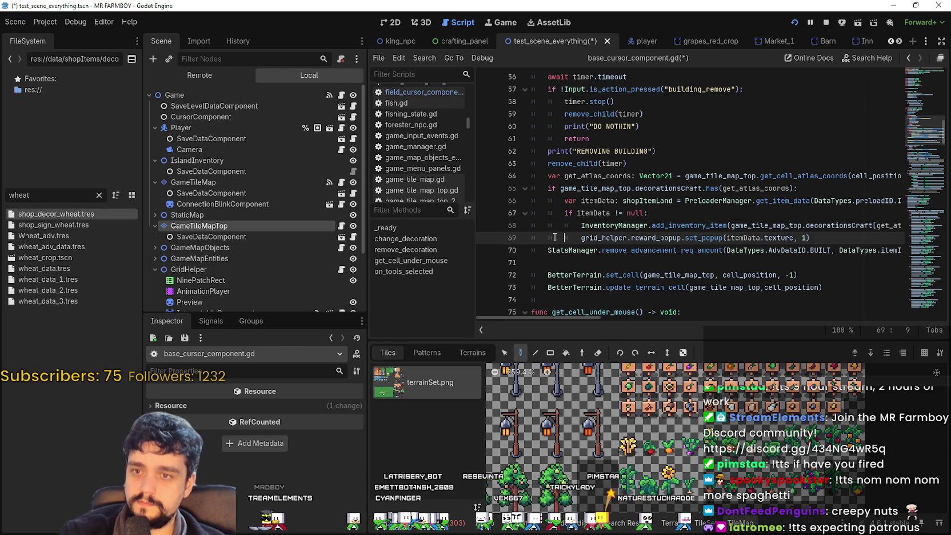
pyautogui.hotkey('ctrl', 's')
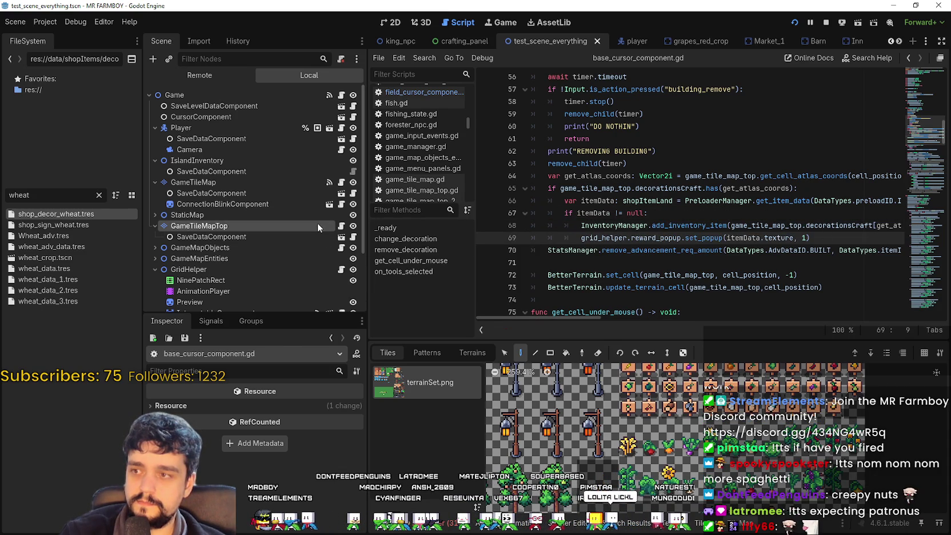
# Stop the running game and look through the GameTileMap node's script, game_tile_map.gd.
pyautogui.click(341, 182)
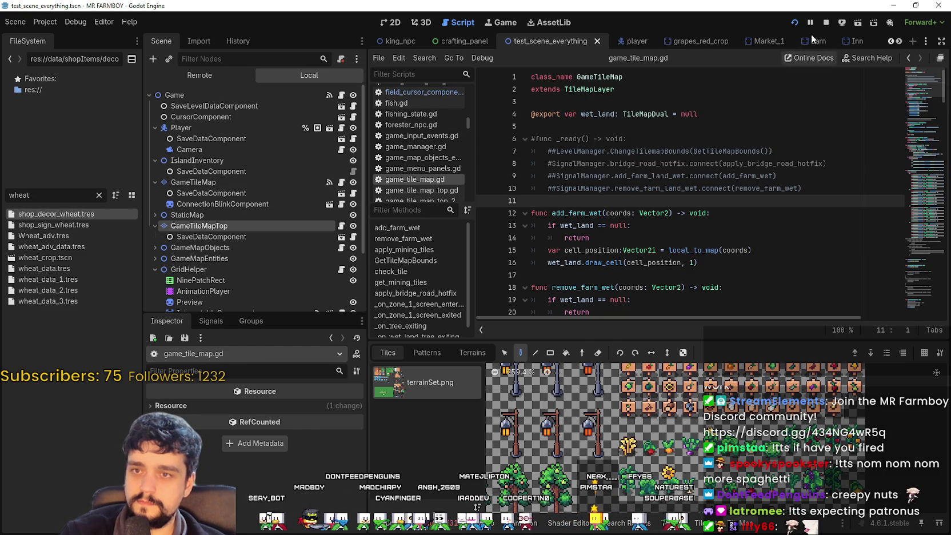
pyautogui.click(826, 22)
pyautogui.click(639, 225)
pyautogui.click(644, 188)
pyautogui.scroll(-3, 642, 231)
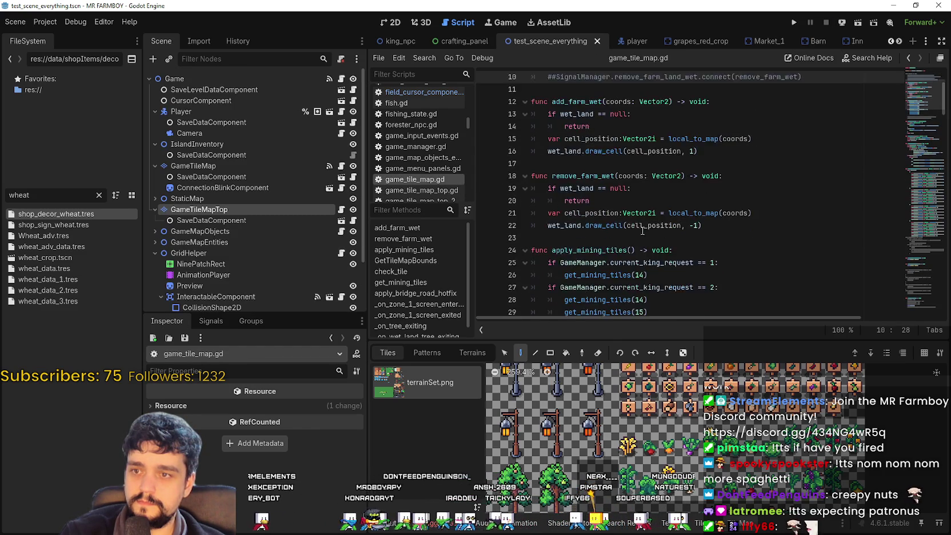
pyautogui.scroll(-4, 643, 230)
pyautogui.click(932, 167)
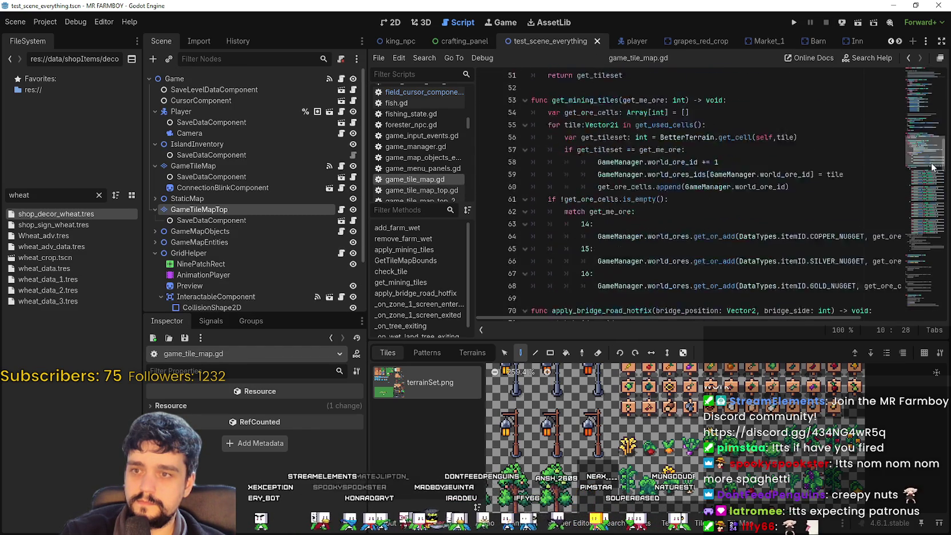
pyautogui.moveTo(932, 167); pyautogui.dragTo(934, 197)
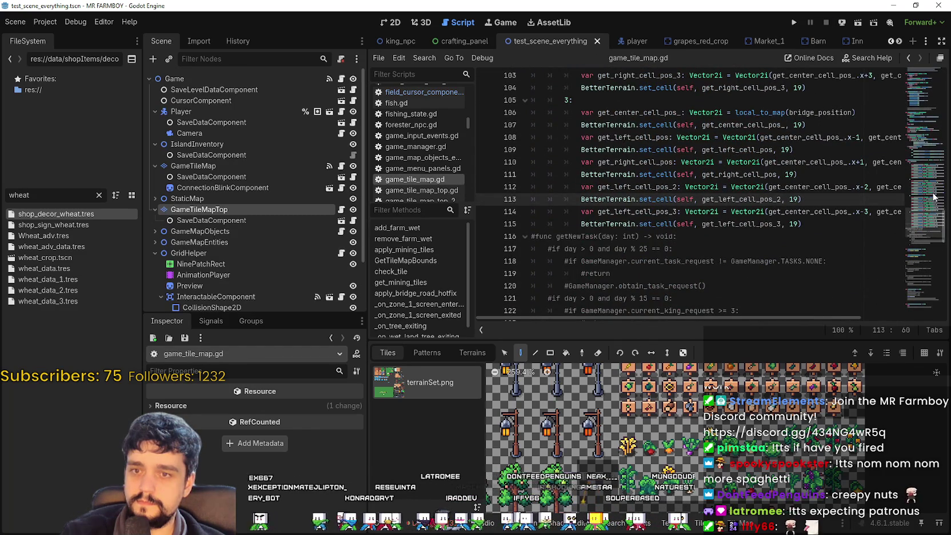
# Paste the WHEAT entry at Vector2i(52, 56) onto line 48 of game_tile_map_top.gd and save.
pyautogui.click(342, 209)
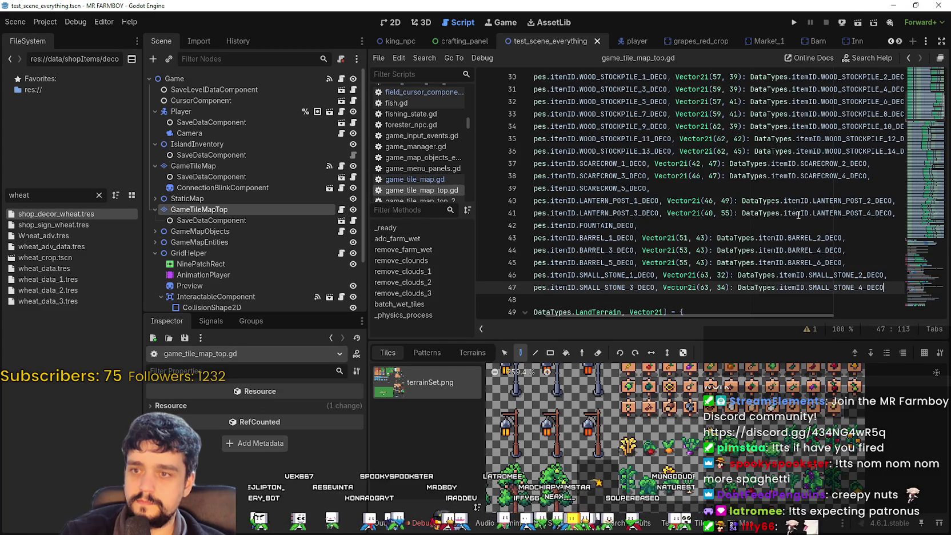
pyautogui.scroll(-2, 665, 237)
pyautogui.click(645, 223)
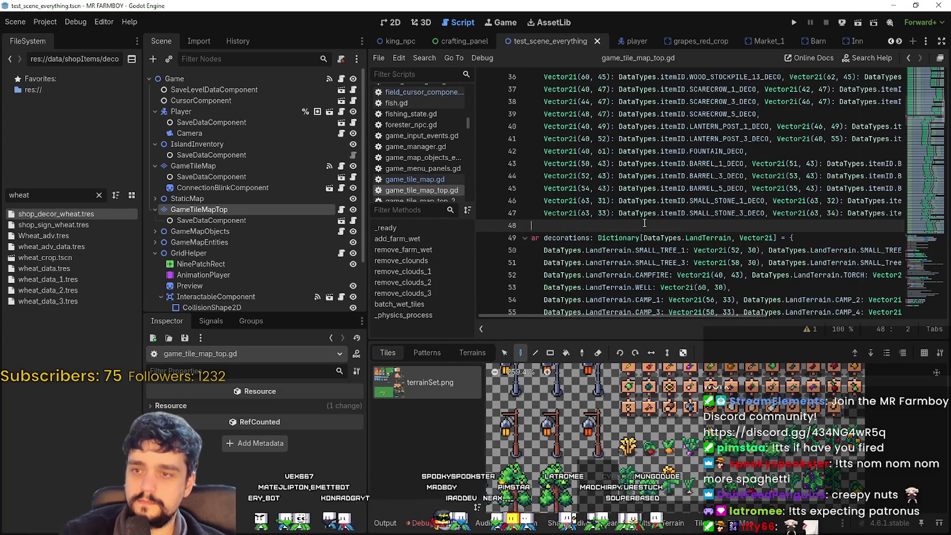
pyautogui.write('Vector2i(52, 56): DataTypes.itemID.WHEAT')
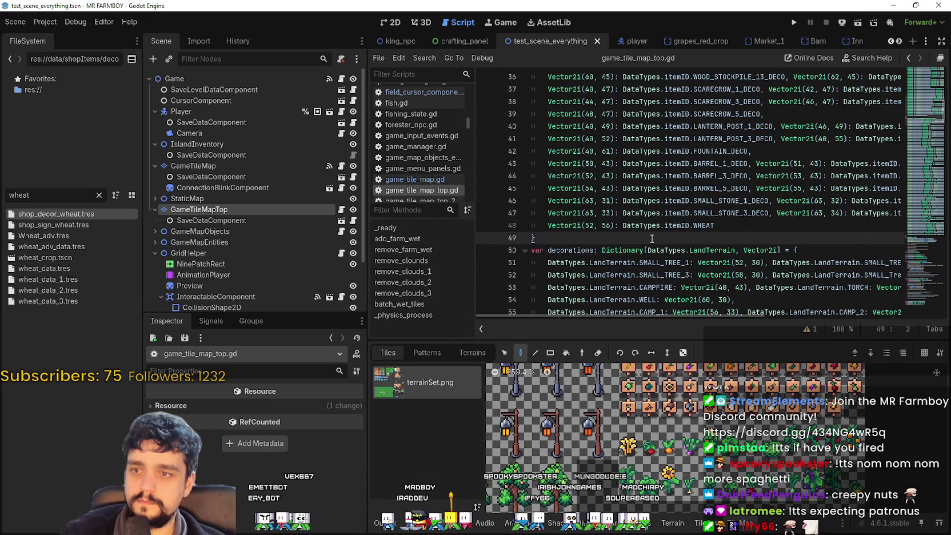
pyautogui.moveTo(581, 315)
pyautogui.mouseDown()
pyautogui.moveTo(731, 323)
pyautogui.moveTo(582, 308)
pyautogui.mouseUp()
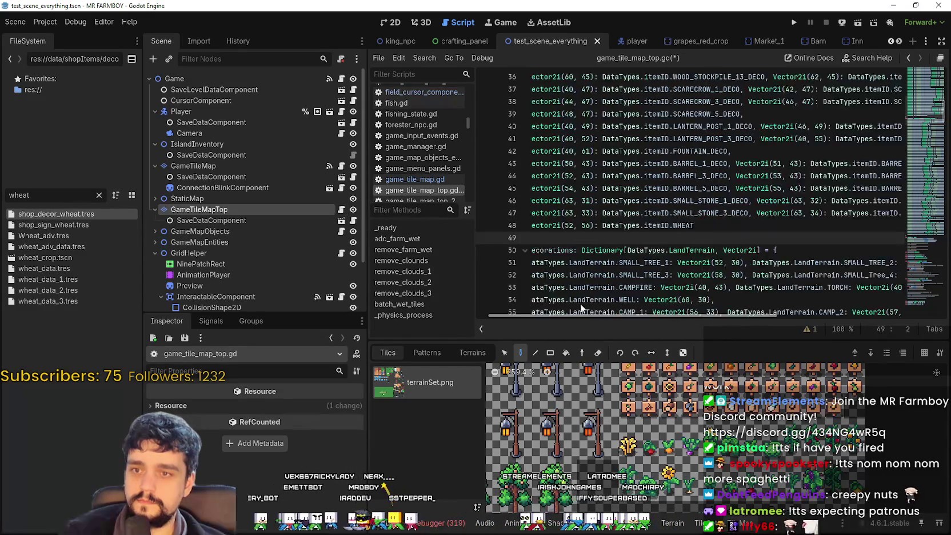
pyautogui.hotkey('ctrl', 's')
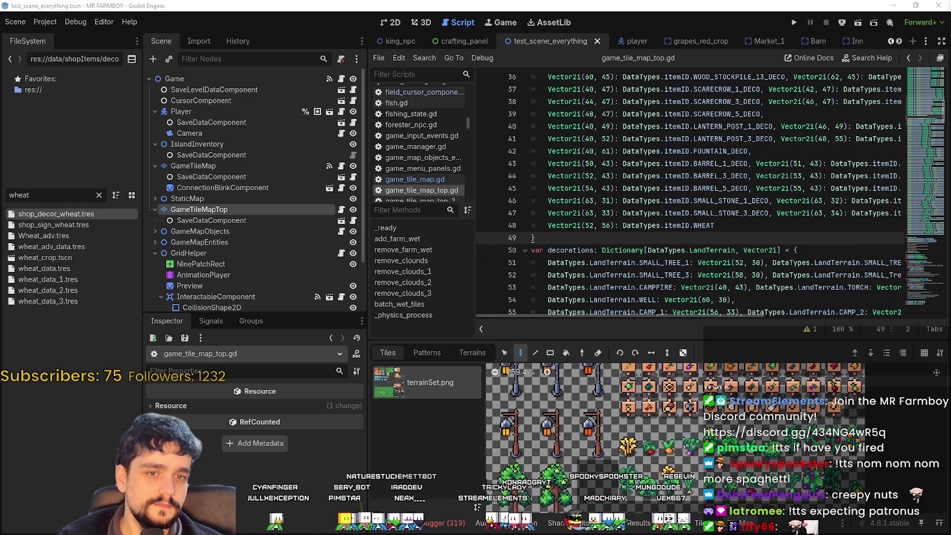
# Launch MR FARMBOY, choose Continue, and load the Save 4 game.
pyautogui.click(793, 22)
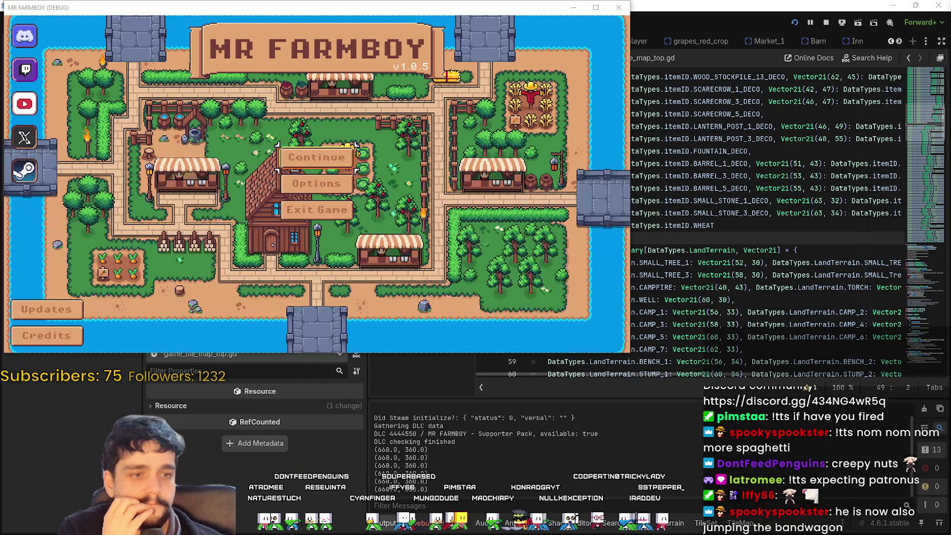
pyautogui.click(306, 149)
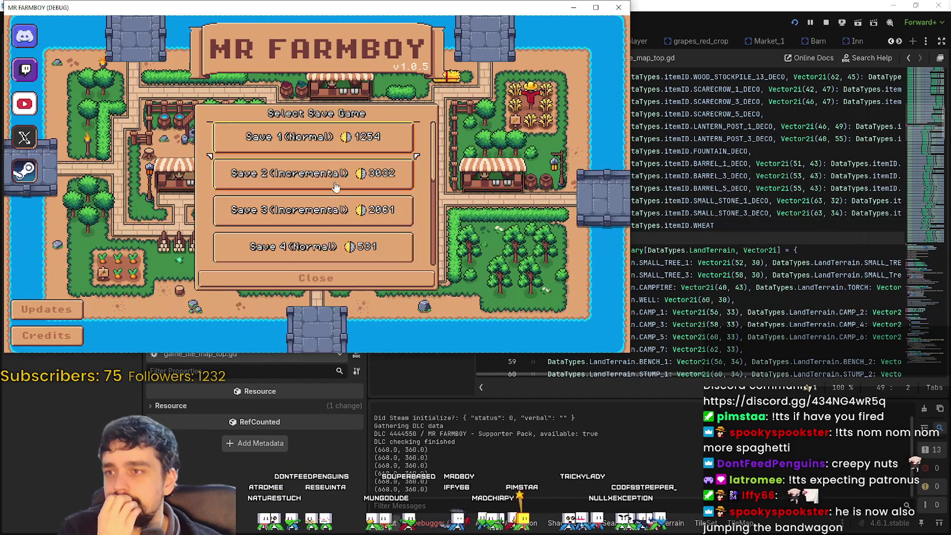
pyautogui.scroll(-3, 307, 194)
pyautogui.click(301, 160)
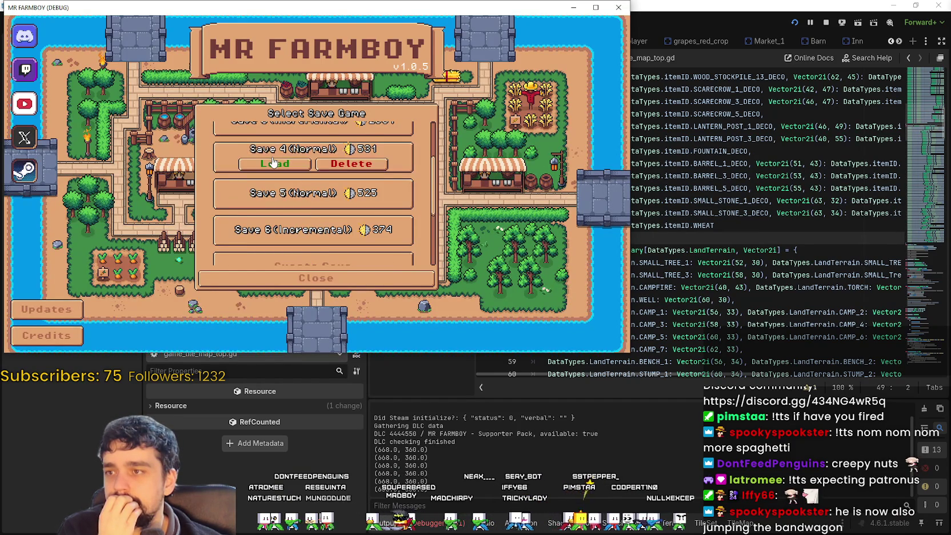
pyautogui.click(275, 162)
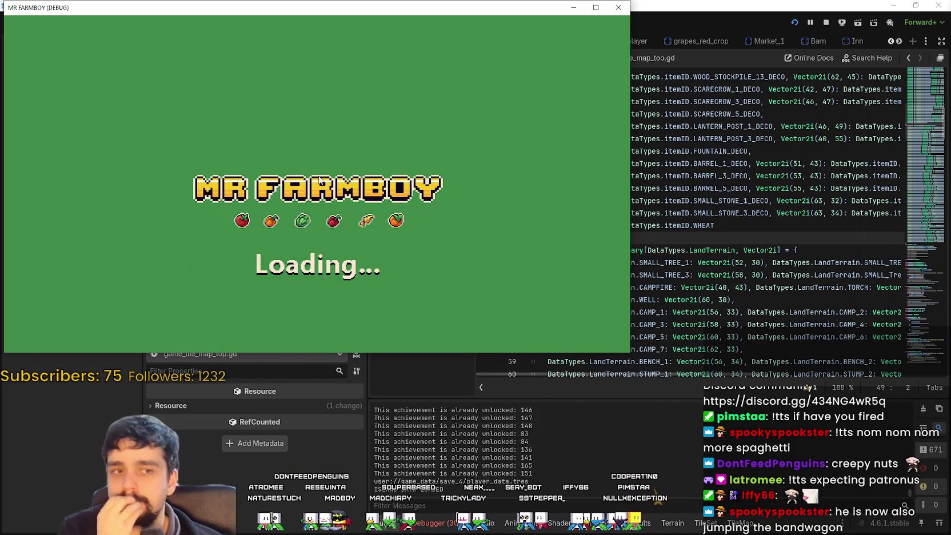